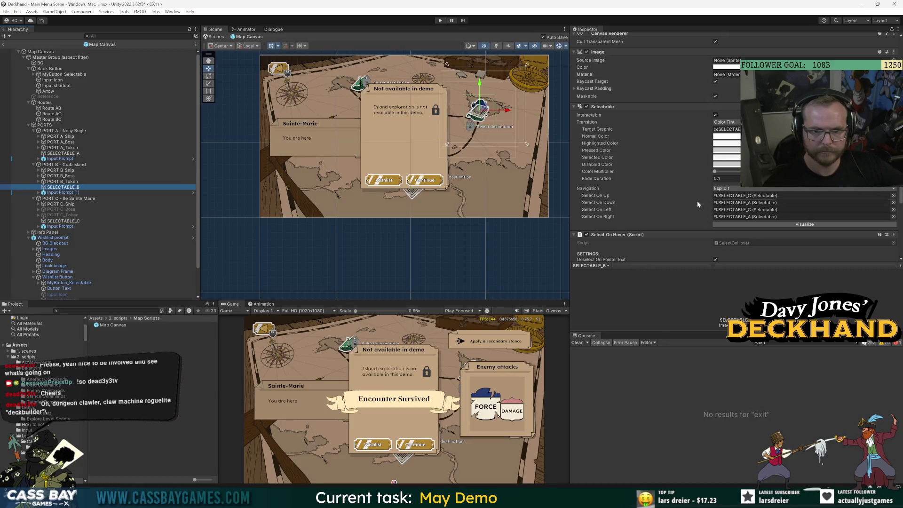
# Inspect the navigation links of SELECTABLE_A, SELECTABLE_C and SELECTABLE_B.
pyautogui.click(88, 153)
pyautogui.click(65, 221)
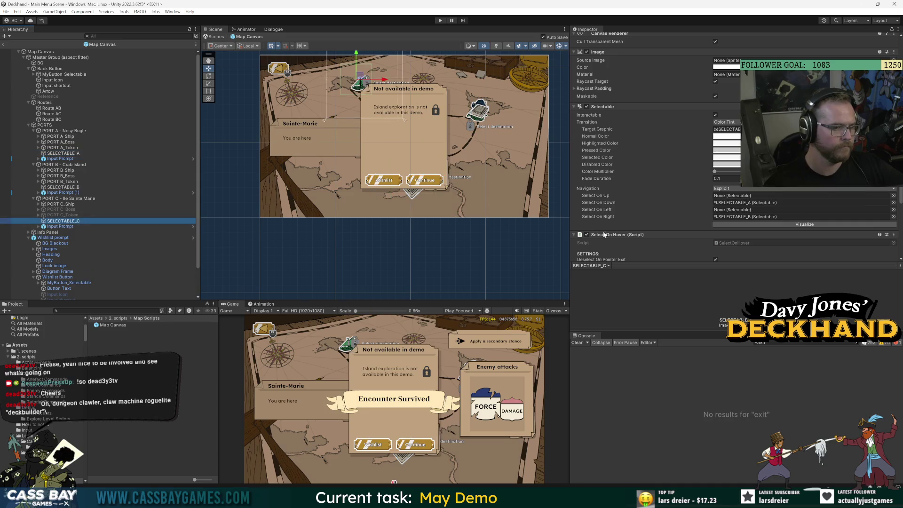
pyautogui.click(63, 187)
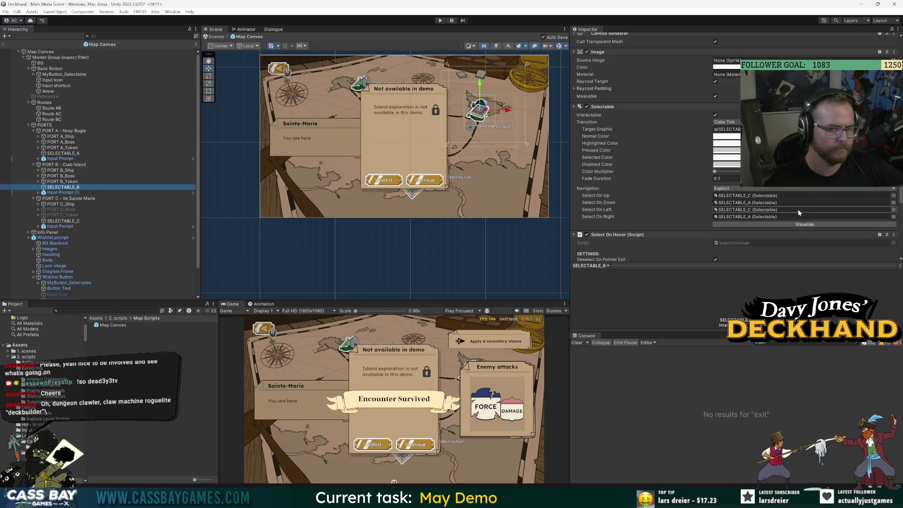
# Set SELECTABLE_B's Select On Right to None and return to the Main Menu Scene.
pyautogui.click(893, 216)
pyautogui.doubleClick(683, 235)
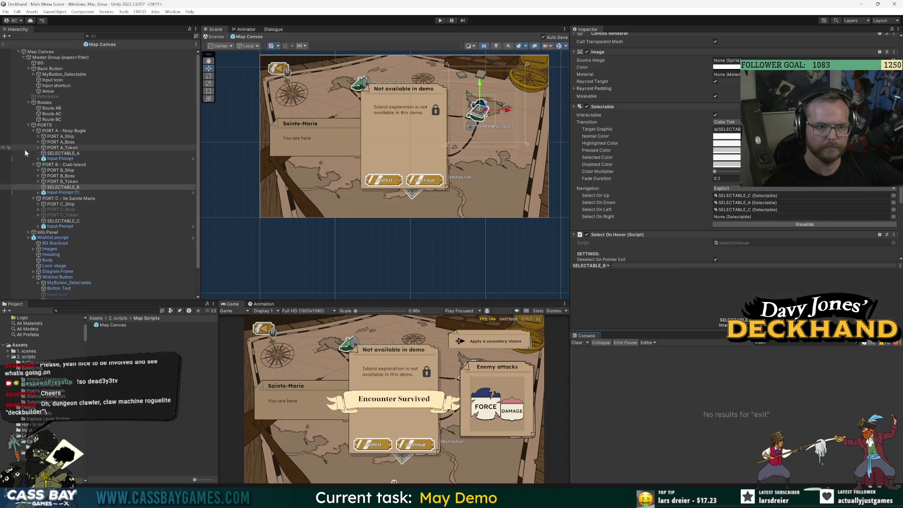
pyautogui.click(3, 45)
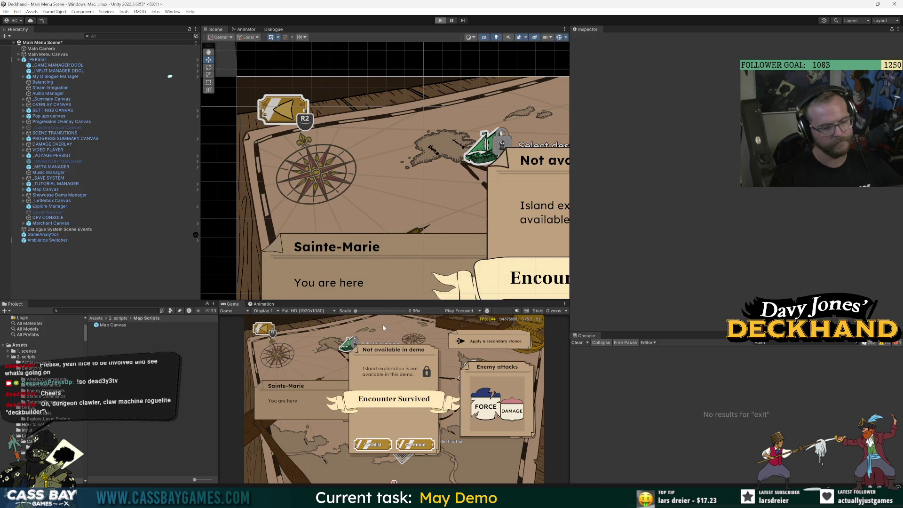
# Play, start a New Voyage, and arrow between Crab Island, Isle Sainte Marie and Nosy Bugle.
pyautogui.hotkey('ctrl', 'p')
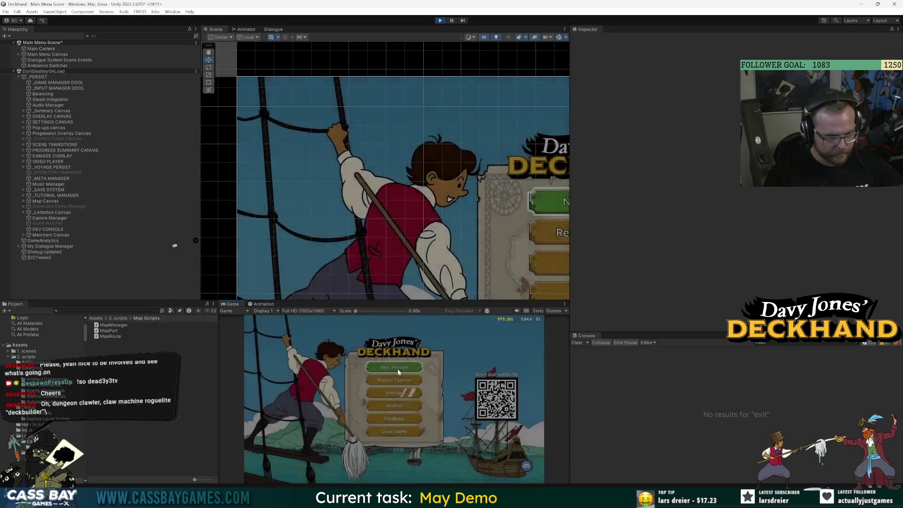
pyautogui.click(398, 369)
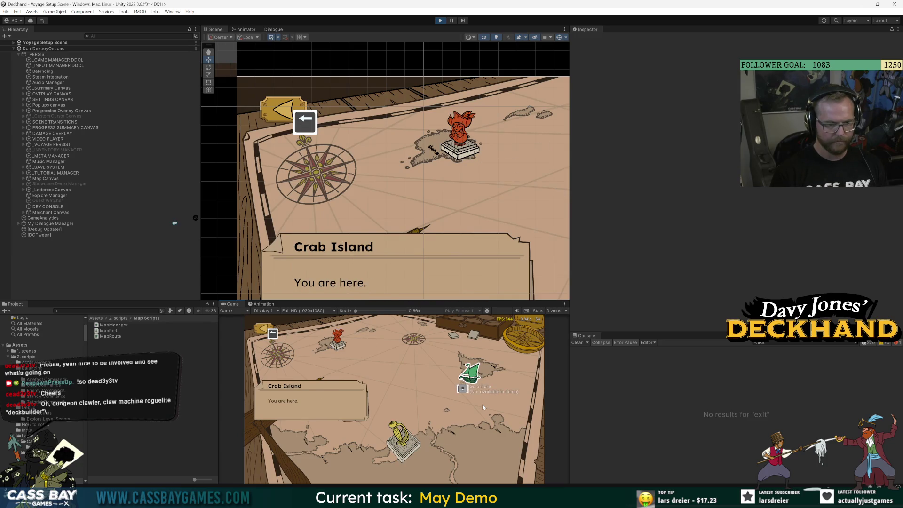
pyautogui.press('Right')
pyautogui.press('Right')
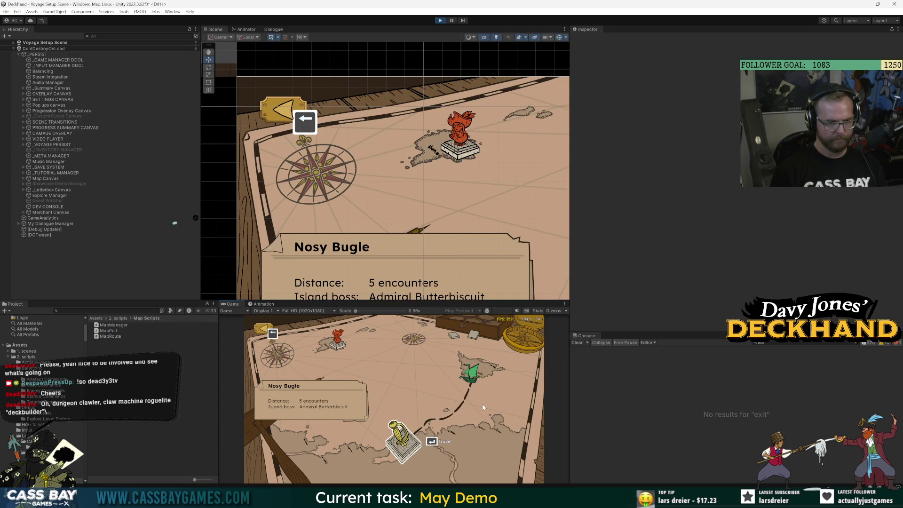
pyautogui.press('Left')
pyautogui.press('Right')
pyautogui.press('Left')
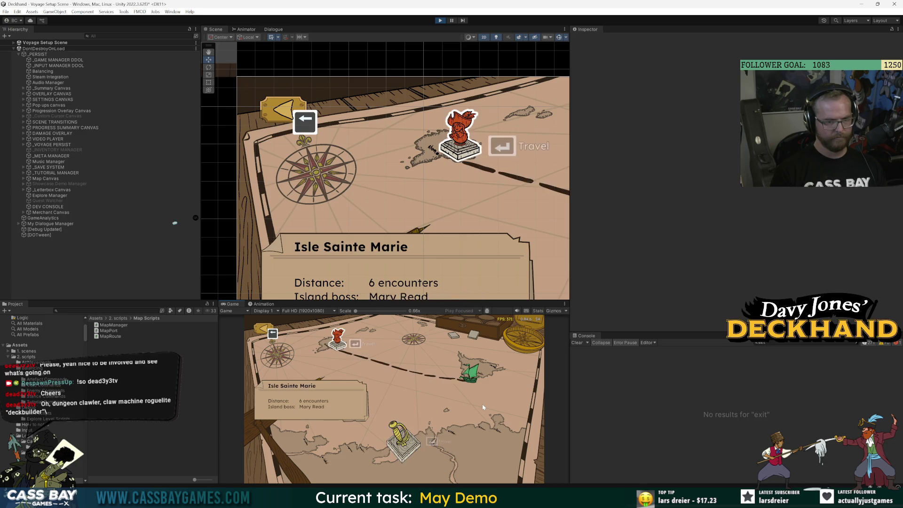
pyautogui.press('Left')
pyautogui.press('Right')
pyautogui.press('Right')
pyautogui.press('Left')
pyautogui.press('Left')
pyautogui.press('Right')
pyautogui.press('Right')
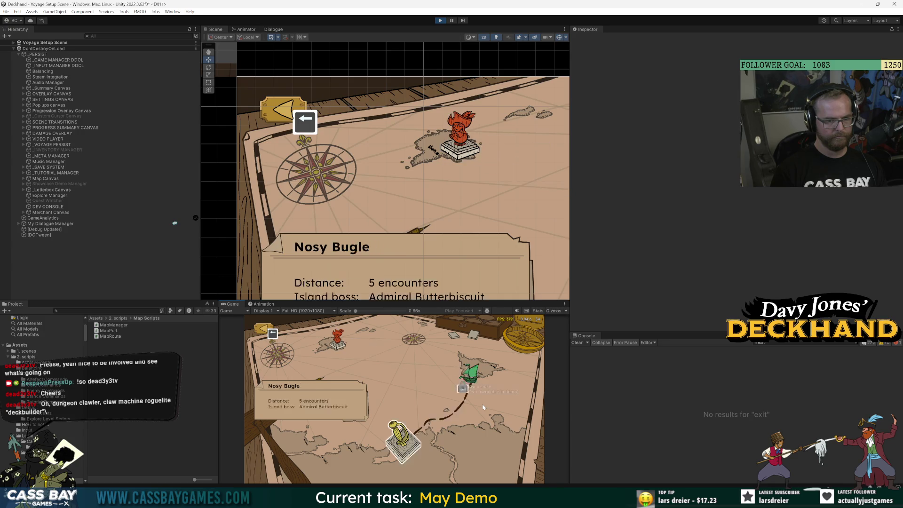
pyautogui.press('Left')
pyautogui.press('Right')
pyautogui.press('Right')
pyautogui.press('Left')
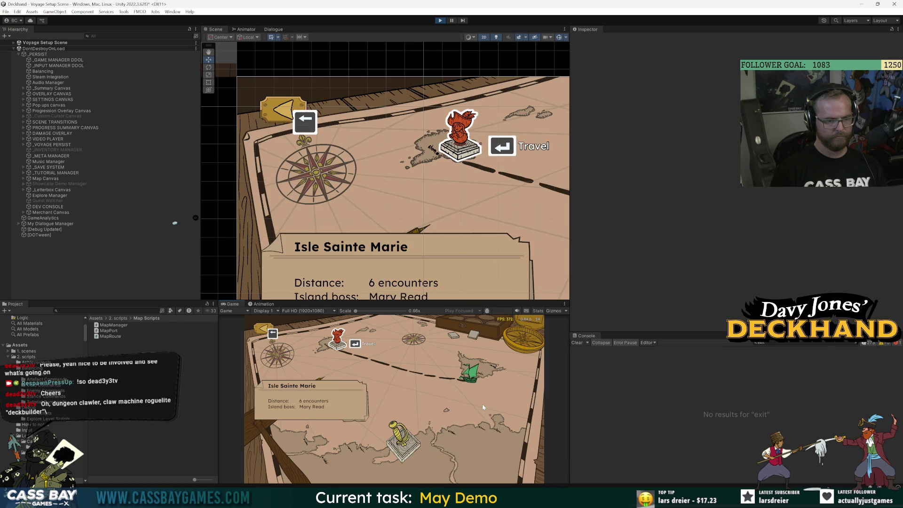
pyautogui.press('Right')
pyautogui.press('Left')
pyautogui.press('Left')
pyautogui.press('Right')
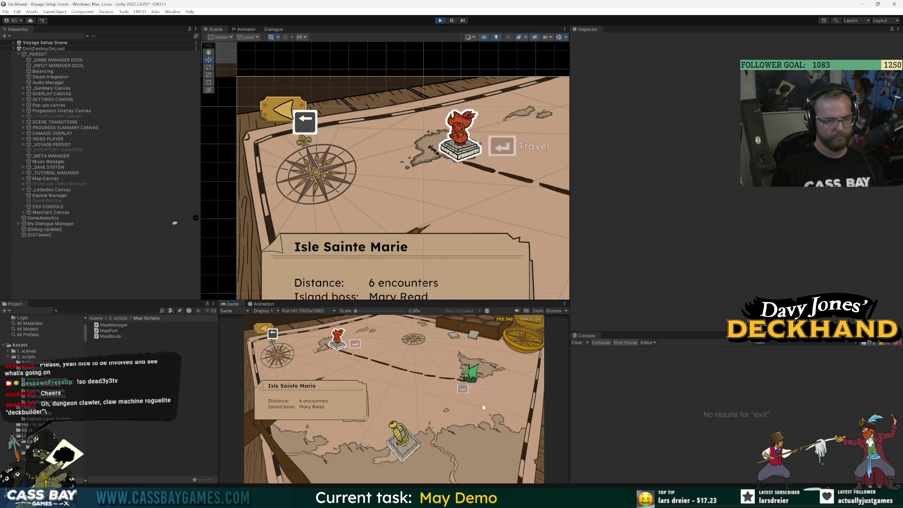
pyautogui.press('Left')
pyautogui.press('Right')
pyautogui.press('Left')
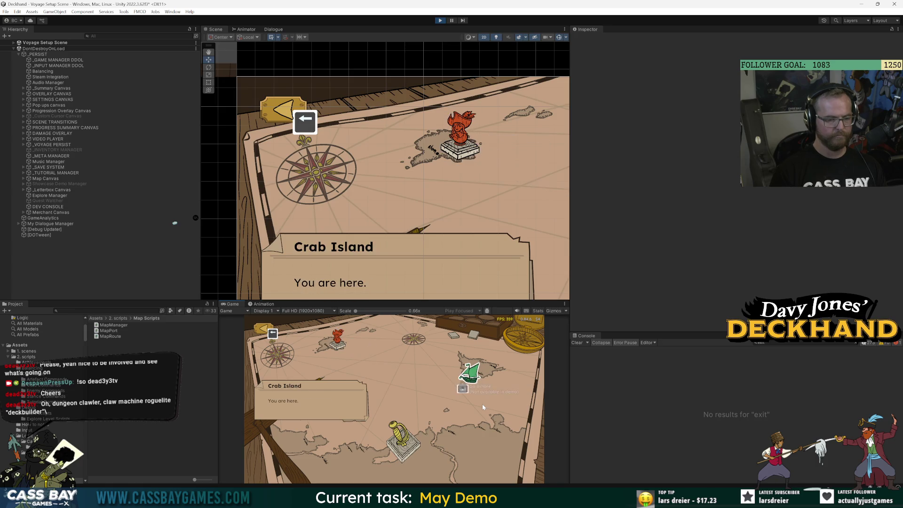
pyautogui.press('Right')
pyautogui.press('Right')
pyautogui.press('Left')
pyautogui.press('Left')
pyautogui.press('Right')
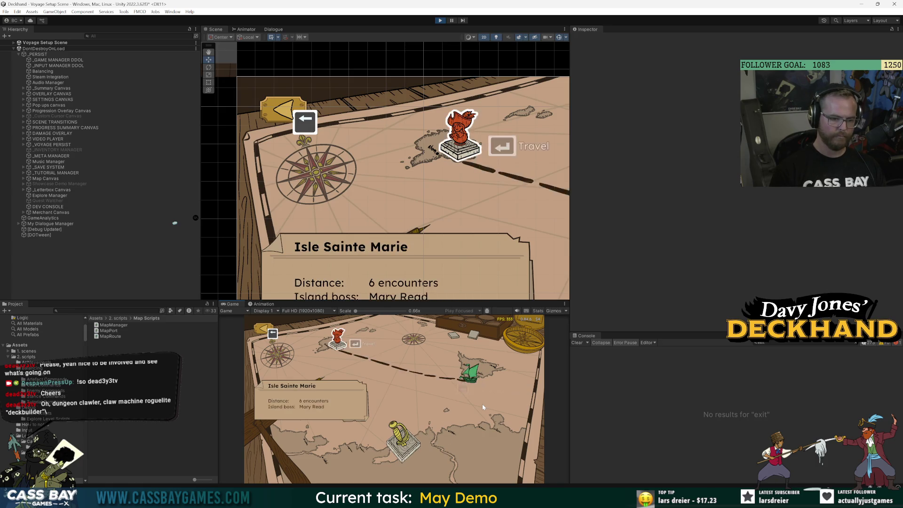
pyautogui.press('Left')
pyautogui.press('Right')
pyautogui.press('Right')
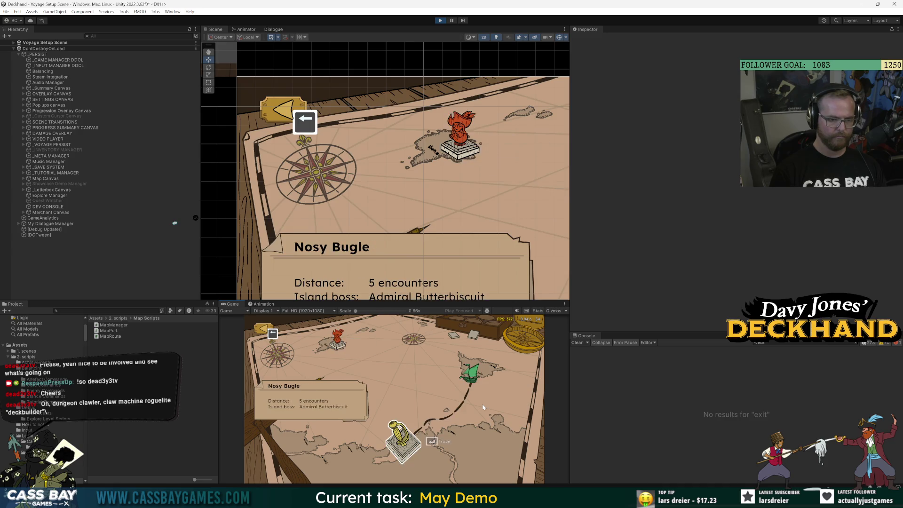
pyautogui.press('Left')
pyautogui.press('Left')
pyautogui.press('Right')
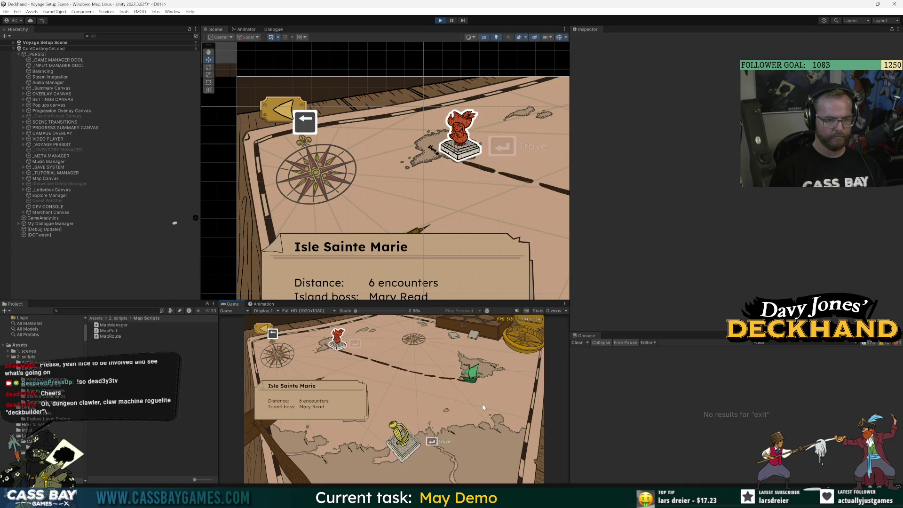
pyautogui.press('Left')
pyautogui.press('Right')
pyautogui.press('Right')
pyautogui.press('Left')
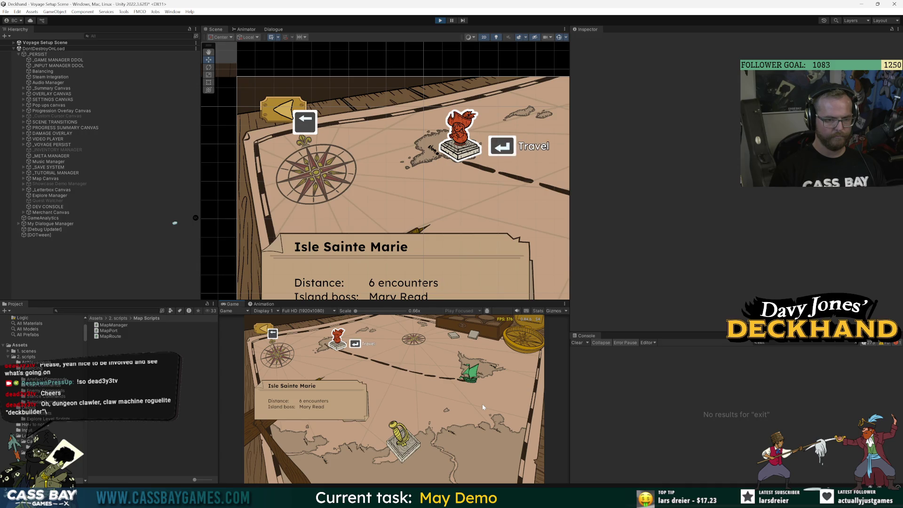
pyautogui.press('Left')
pyautogui.press('Right')
pyautogui.press('Left')
pyautogui.press('Right')
pyautogui.press('Right')
pyautogui.press('Left')
pyautogui.press('Left')
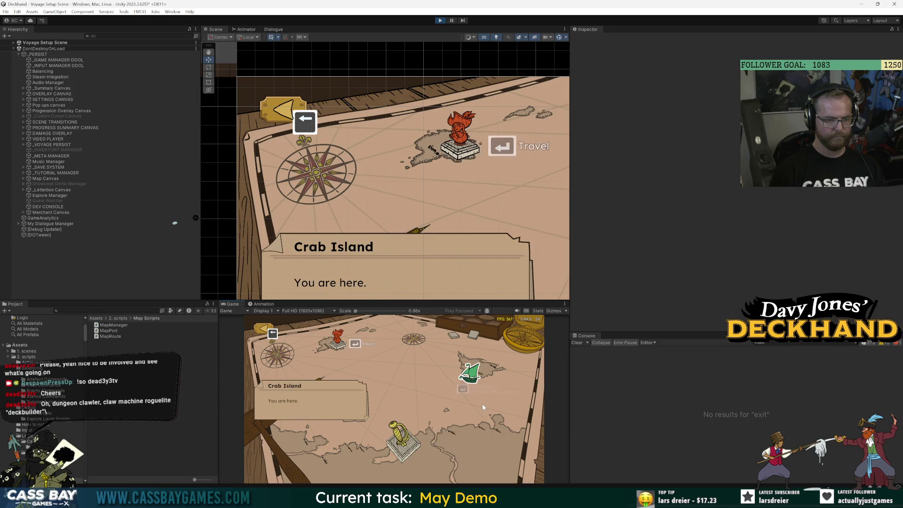
pyautogui.press('Right')
pyautogui.press('Right')
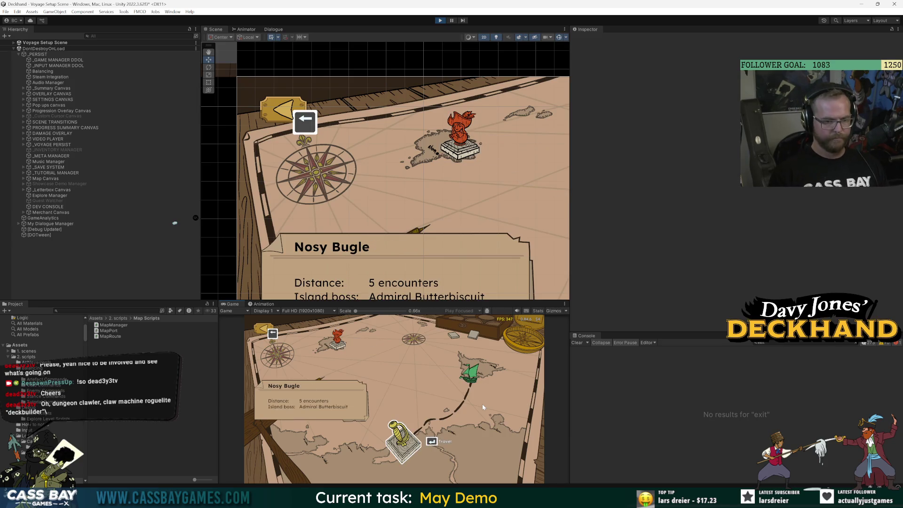
pyautogui.press('Left')
pyautogui.press('Left')
pyautogui.press('Right')
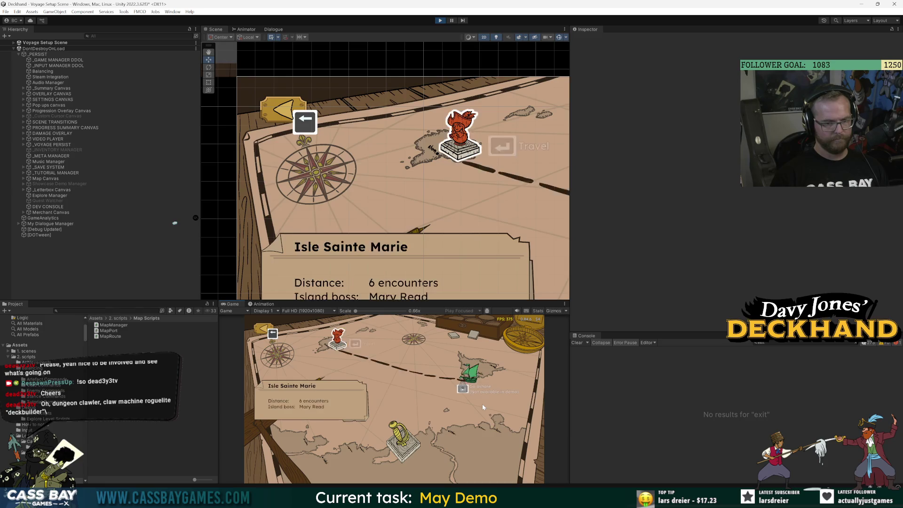
pyautogui.press('Right')
pyautogui.press('Left')
pyautogui.press('Left')
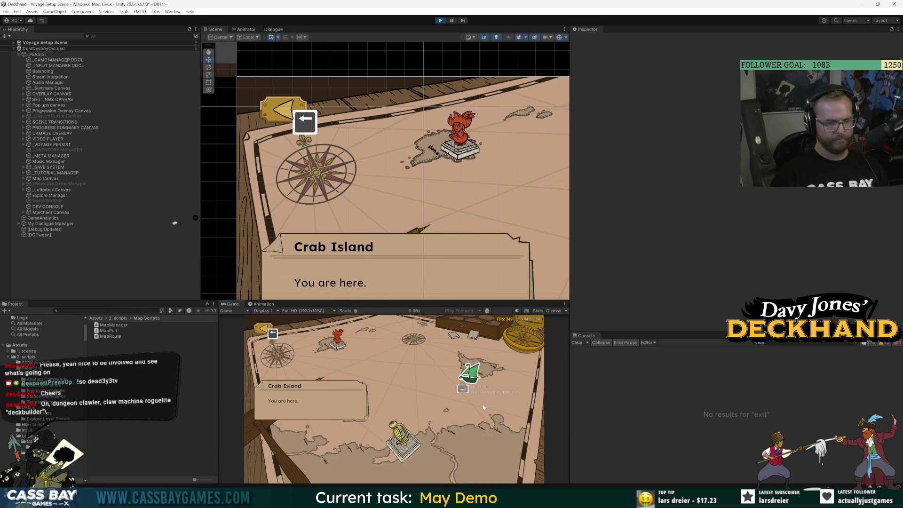
pyautogui.press('Right')
pyautogui.press('Left')
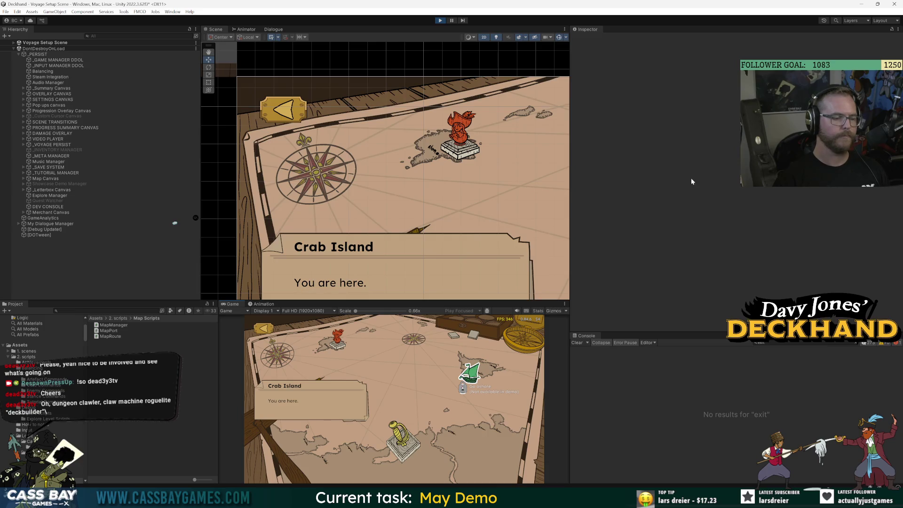
# Restart Play mode and choose Exit to Main Menu from the map's Settings.
pyautogui.click(440, 21)
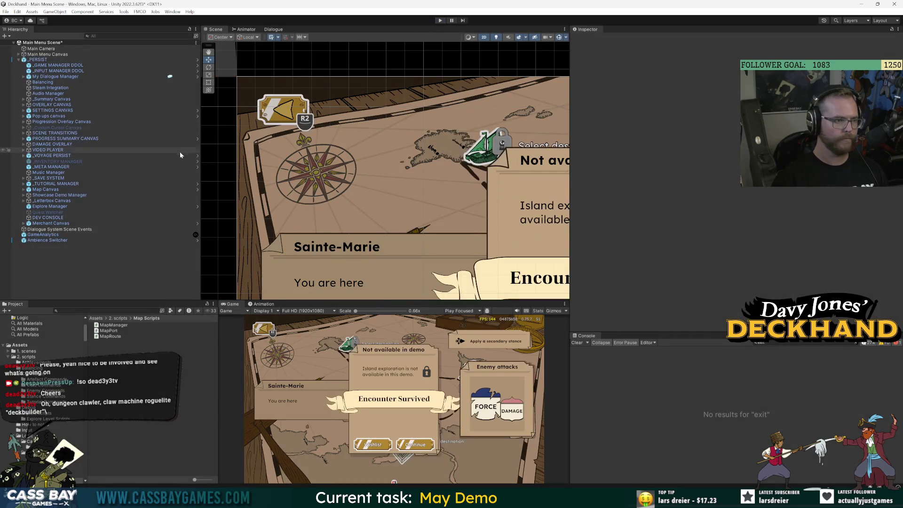
pyautogui.click(440, 21)
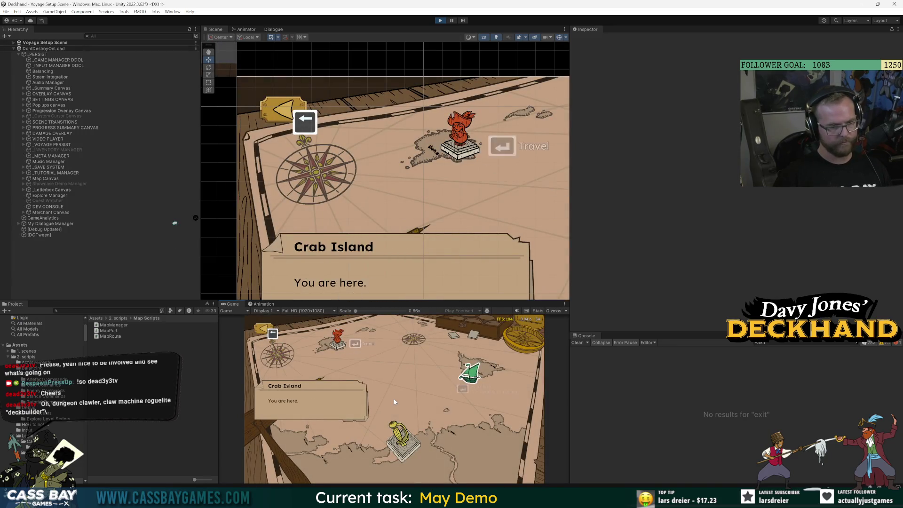
pyautogui.press('Return')
pyautogui.press('Escape')
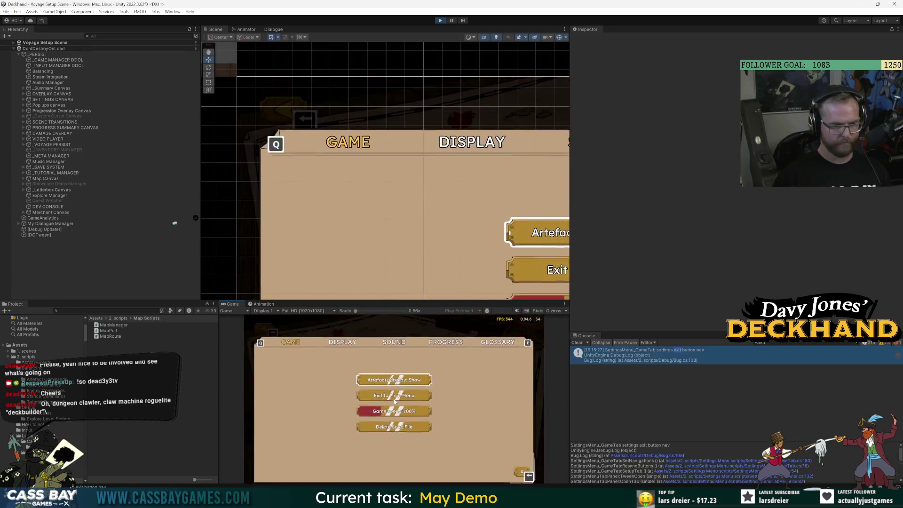
pyautogui.click(395, 397)
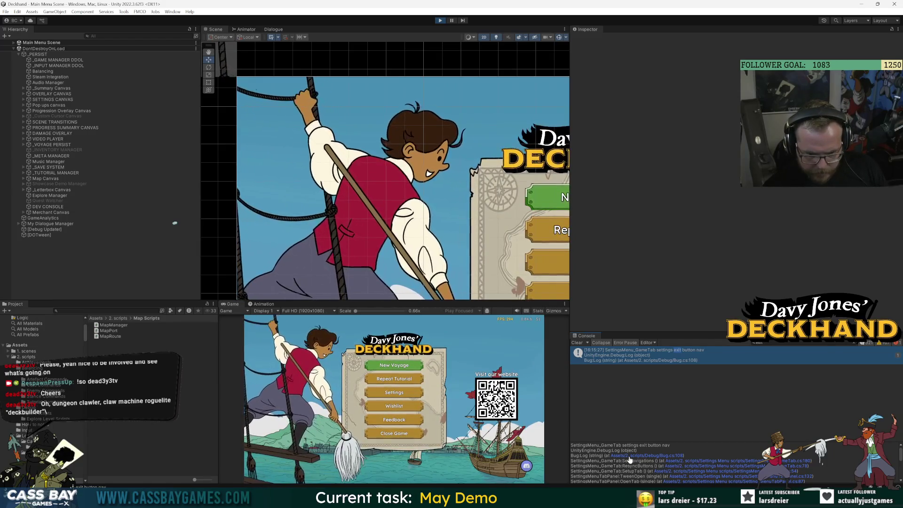
# Start a New Voyage again, exit to the main menu via keyboard, and stop Play mode.
pyautogui.scroll(-2, 635, 478)
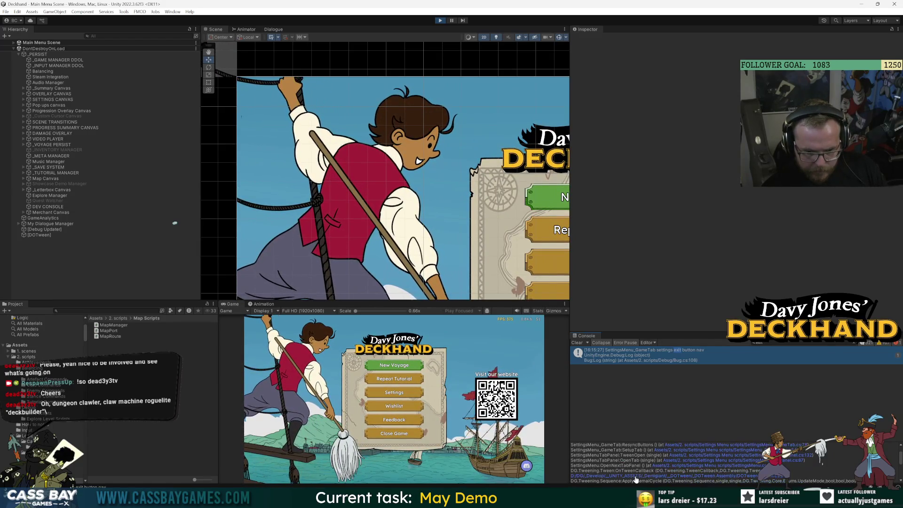
pyautogui.scroll(2, 627, 465)
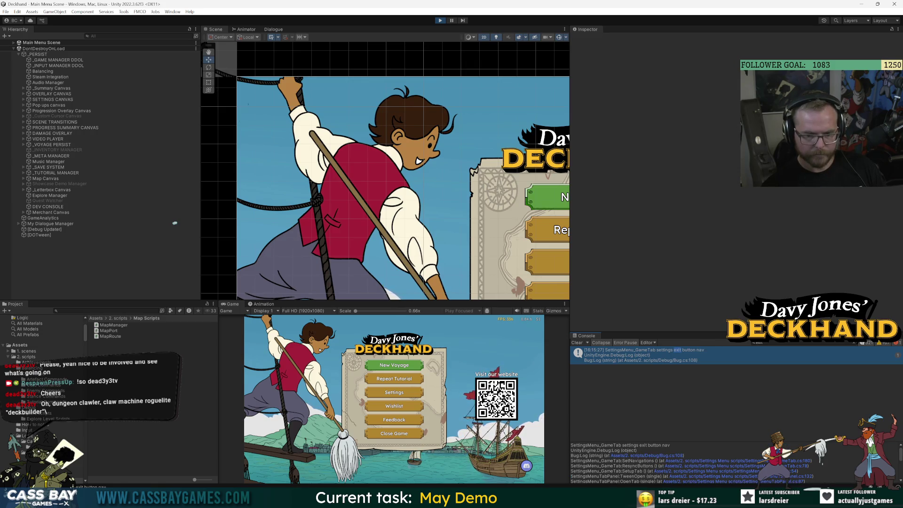
pyautogui.click(388, 366)
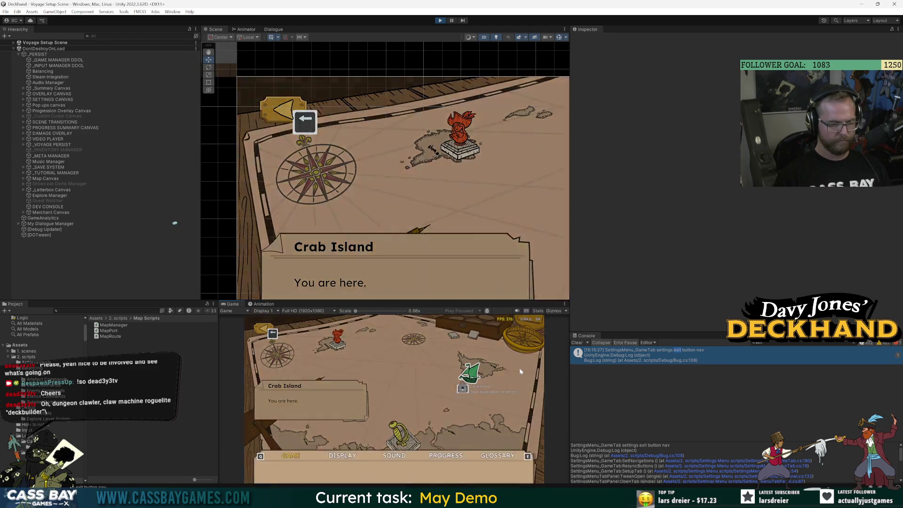
pyautogui.press('Escape')
pyautogui.press('Down')
pyautogui.press('Return')
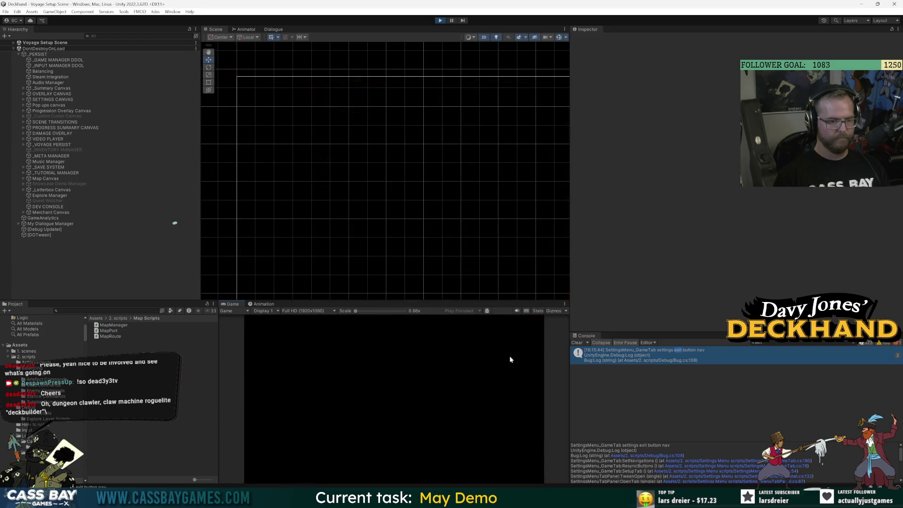
pyautogui.hotkey('ctrl', 'p')
# Rename MapManager's MainMenu method to BUTTON_MainMenu.
pyautogui.hotkey('alt', 'Tab')
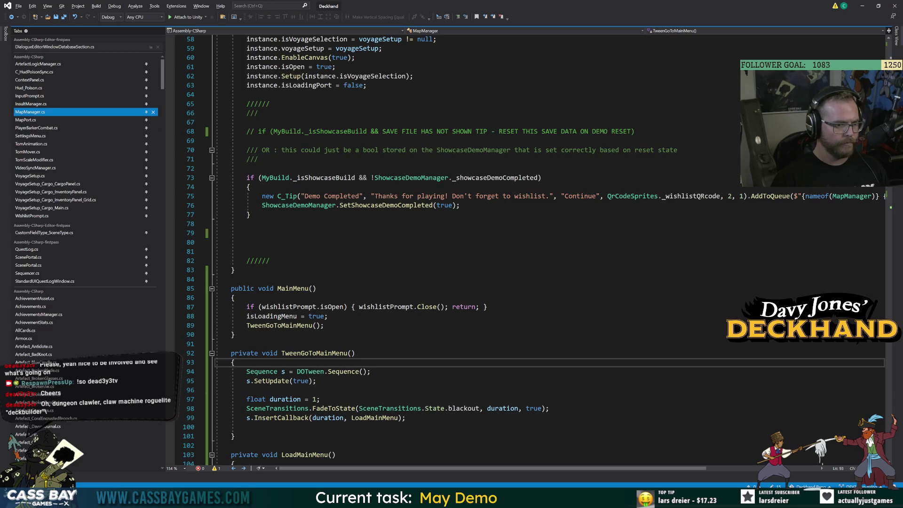
pyautogui.click(292, 288)
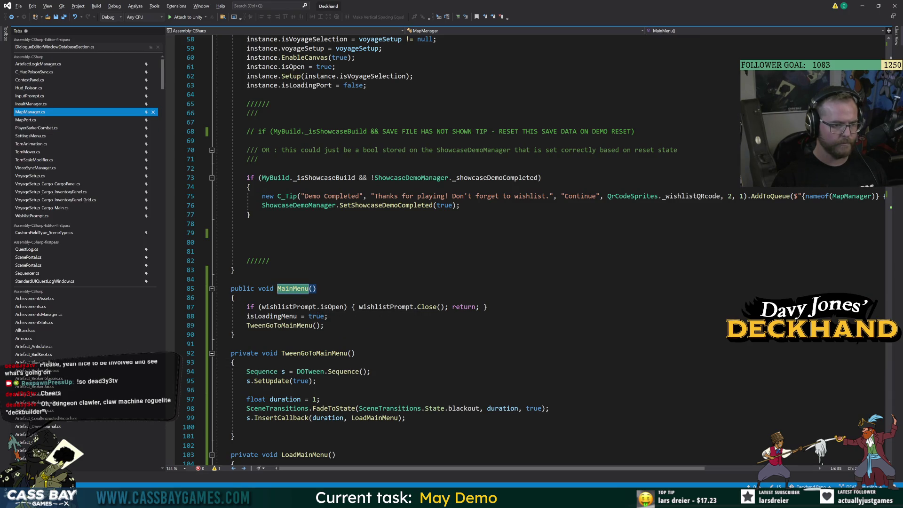
pyautogui.hotkey('ctrl', 'r')
pyautogui.hotkey('ctrl', 'r')
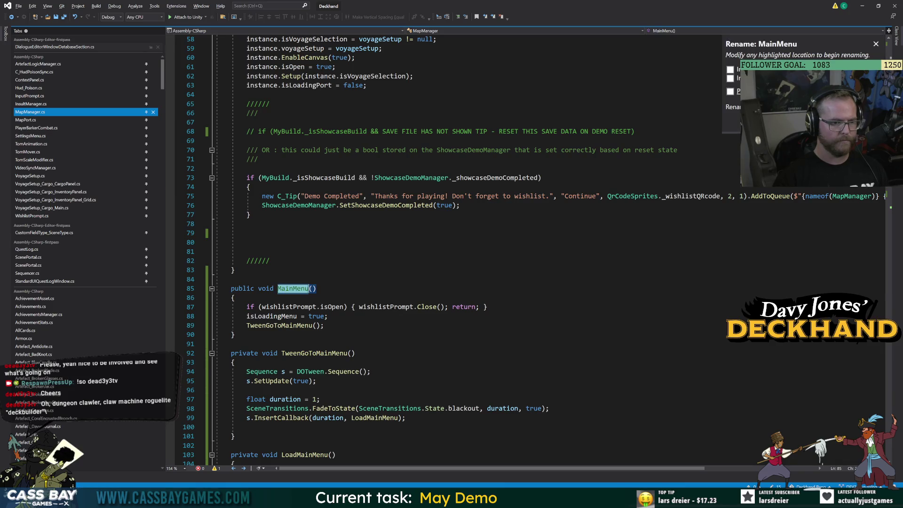
pyautogui.press('Home')
pyautogui.write('BUTTON_')
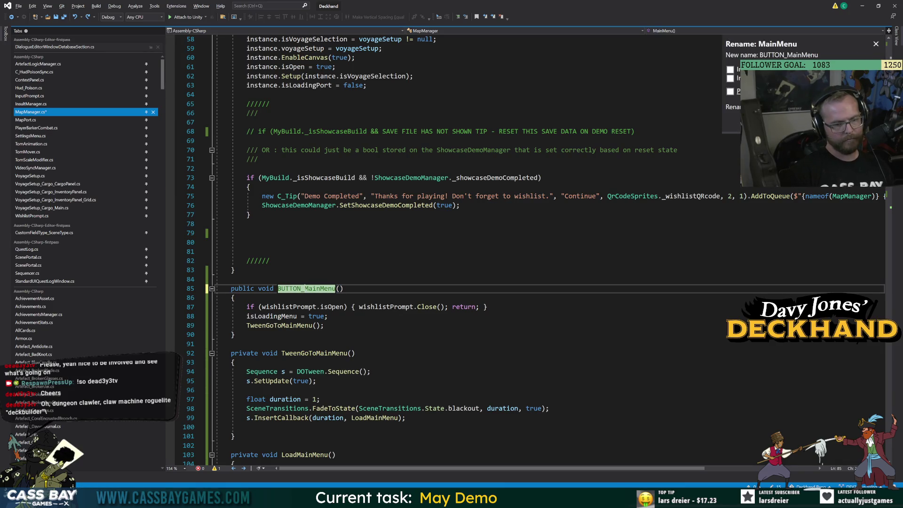
pyautogui.press('Return')
# Add 'if (SettingsMenu.instance.isOpen) { return; }' as a guard in BUTTON_MainMenu.
pyautogui.click(234, 298)
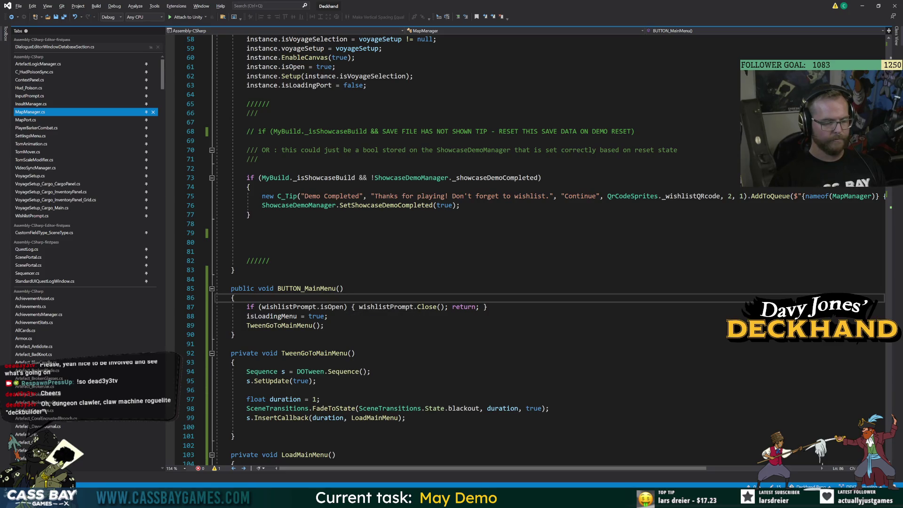
pyautogui.click(487, 306)
pyautogui.press('Return')
pyautogui.write('if (')
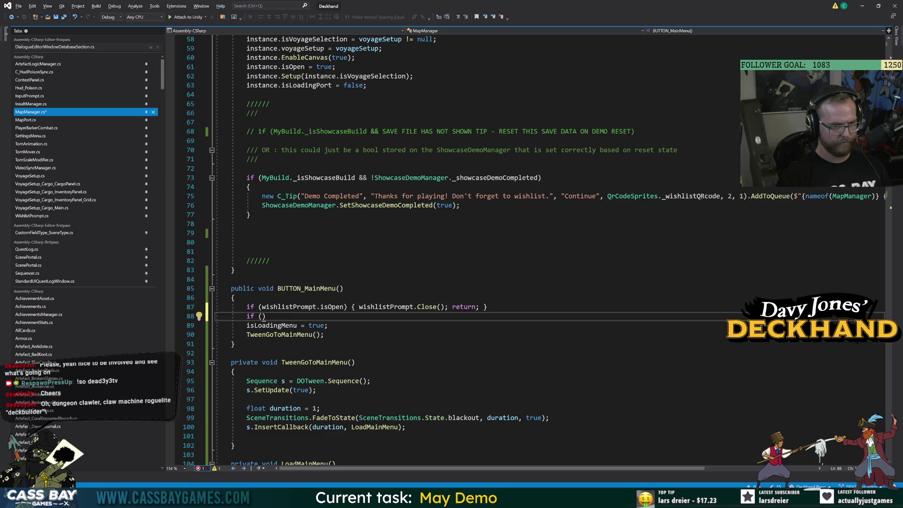
pyautogui.write('SettingsMenu.instance')
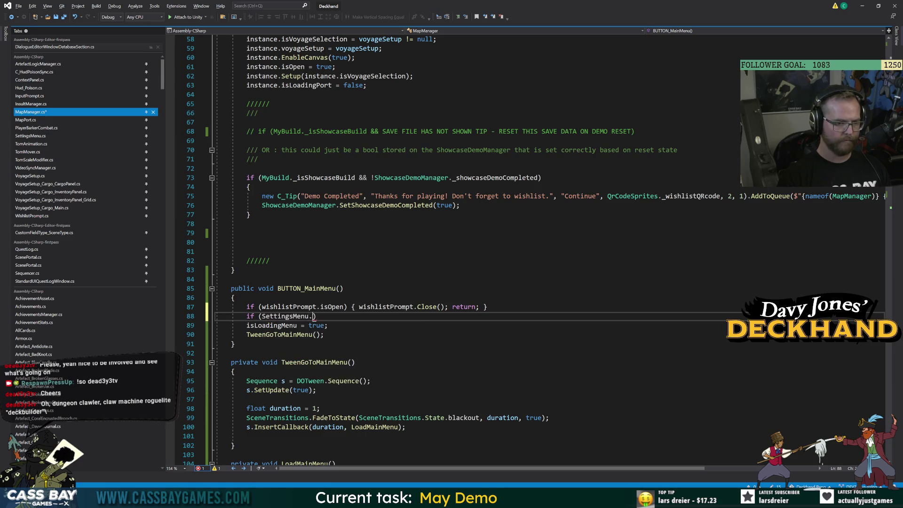
pyautogui.write('.isOpen')
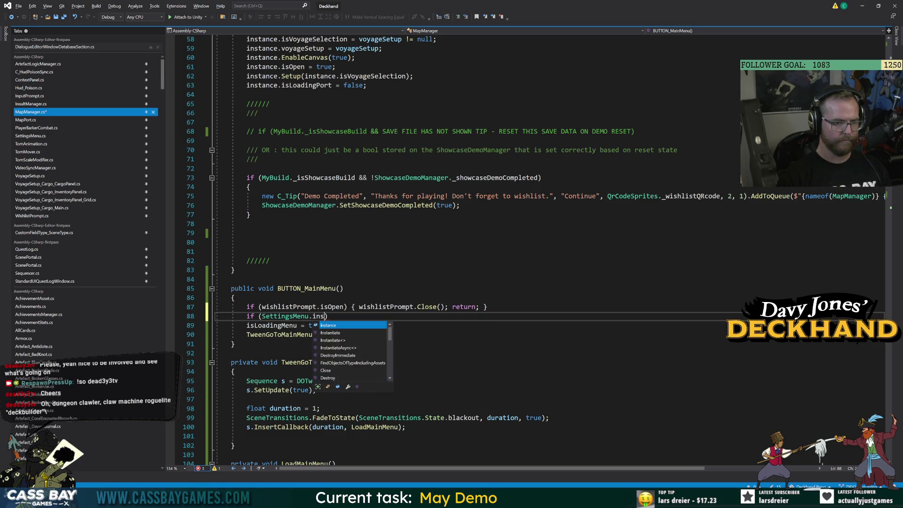
pyautogui.write(') { r')
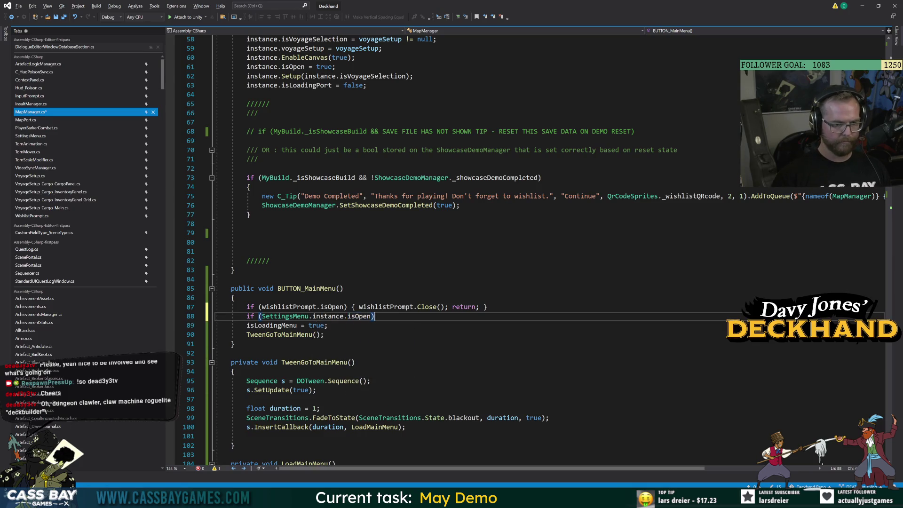
pyautogui.write('eturn;')
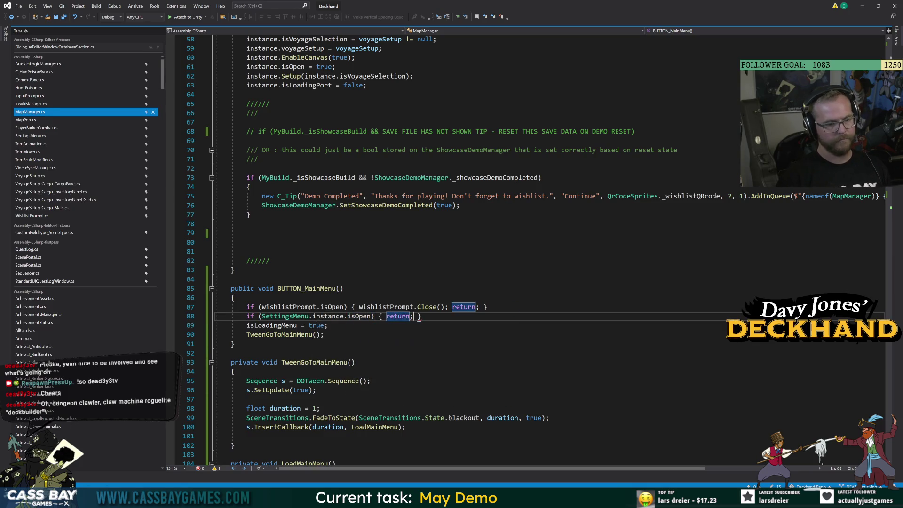
pyautogui.click(234, 270)
pyautogui.hotkey('alt', 'Tab')
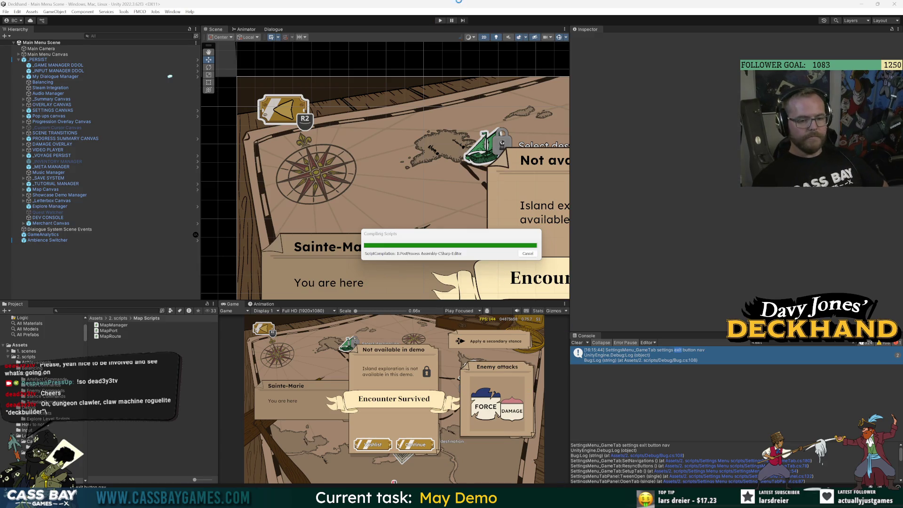
# Run the game, toggle settings twice with Escape, switch islands, and clear the Console.
pyautogui.click(442, 21)
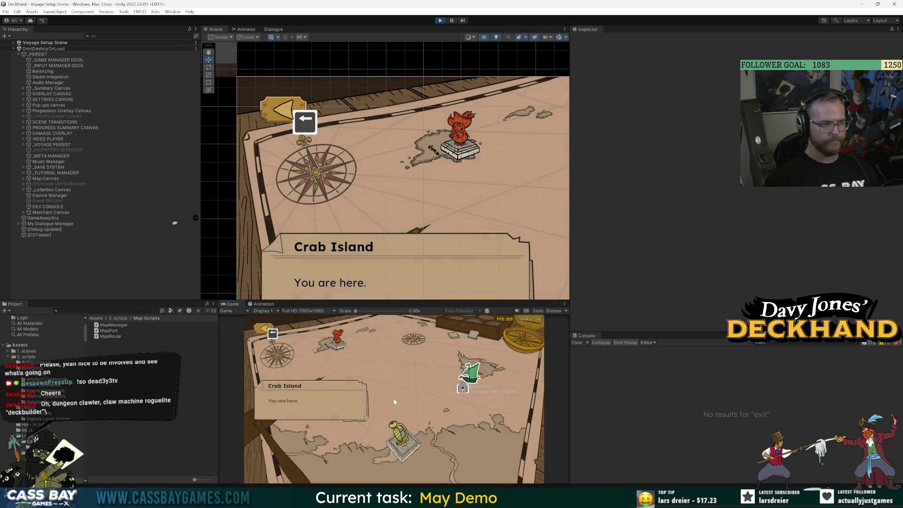
pyautogui.press('Escape')
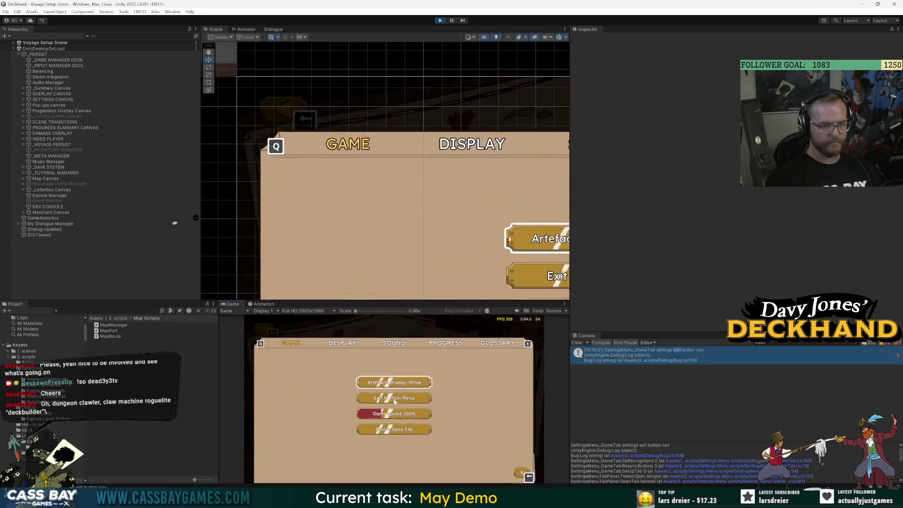
pyautogui.press('Escape')
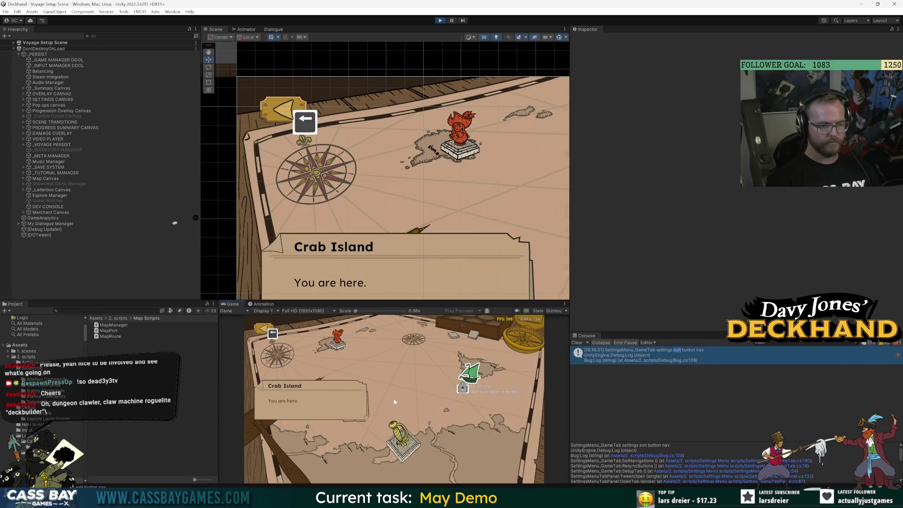
pyautogui.press('Left')
pyautogui.press('Left')
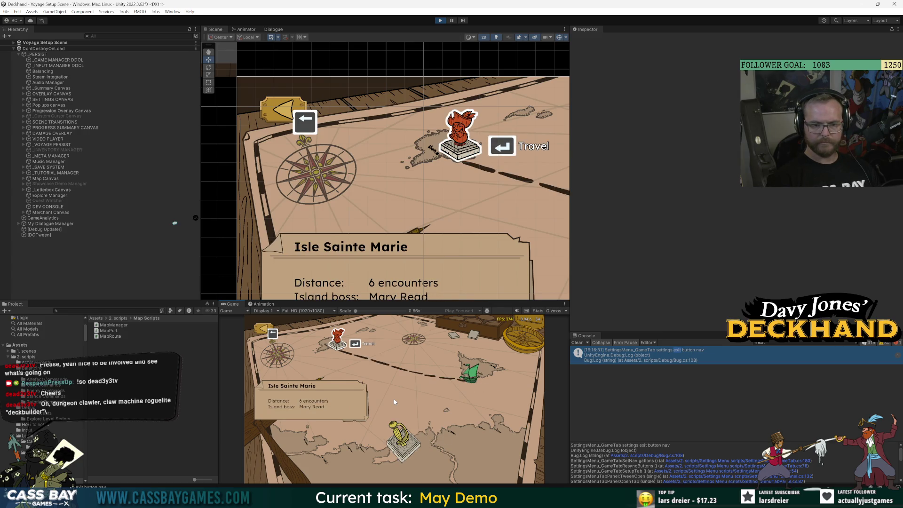
pyautogui.click(577, 342)
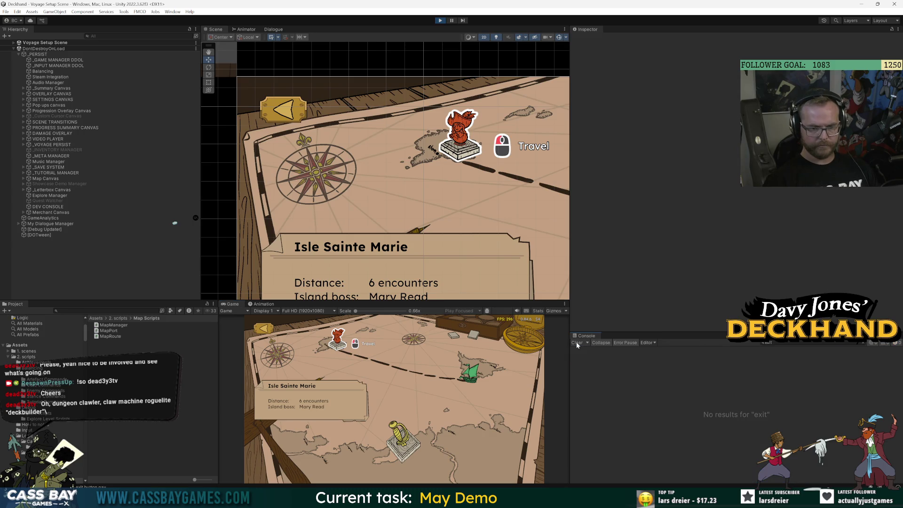
pyautogui.press('Escape')
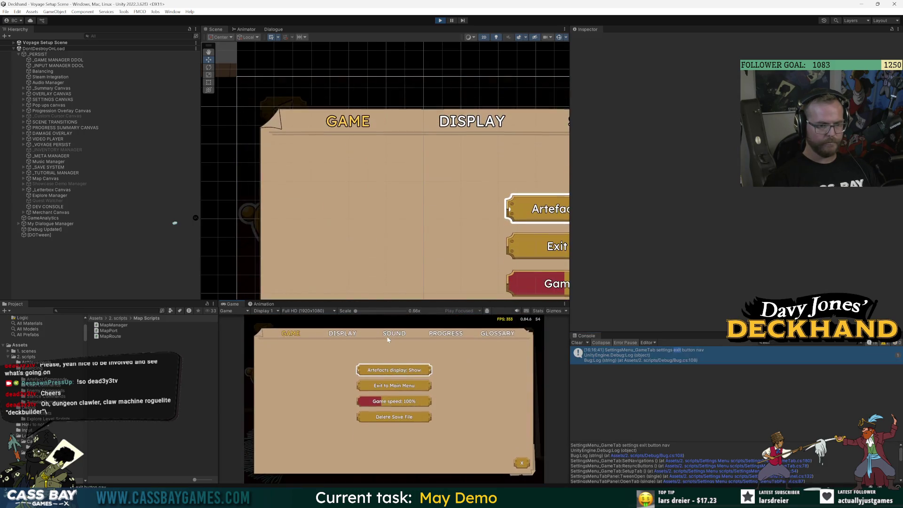
pyautogui.press('Escape')
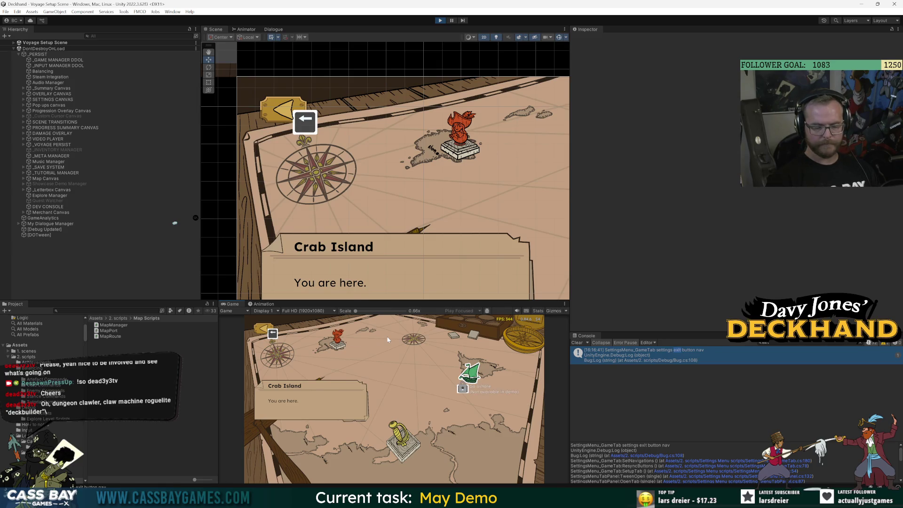
pyautogui.press('Left')
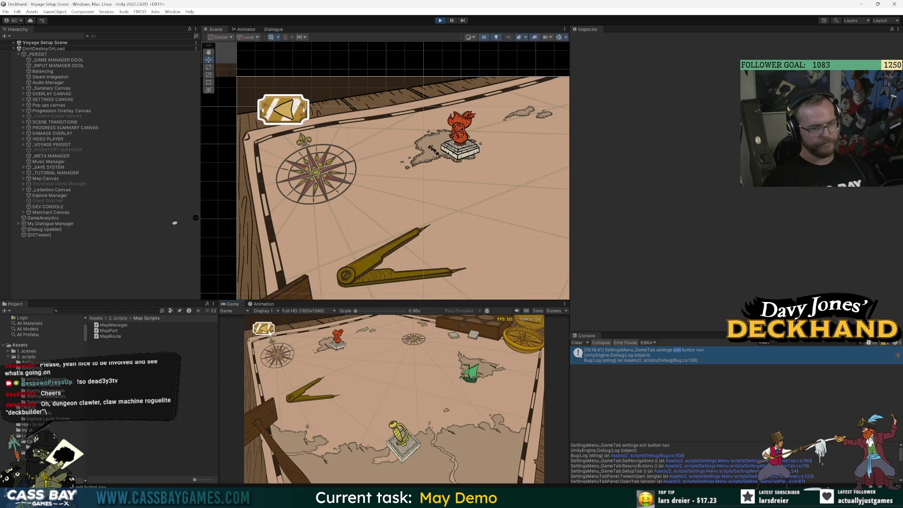
# Review BUTTON_MainMenu's settings-menu guard in MapManager.cs from line 81 to line 92.
pyautogui.hotkey('alt', 'Tab')
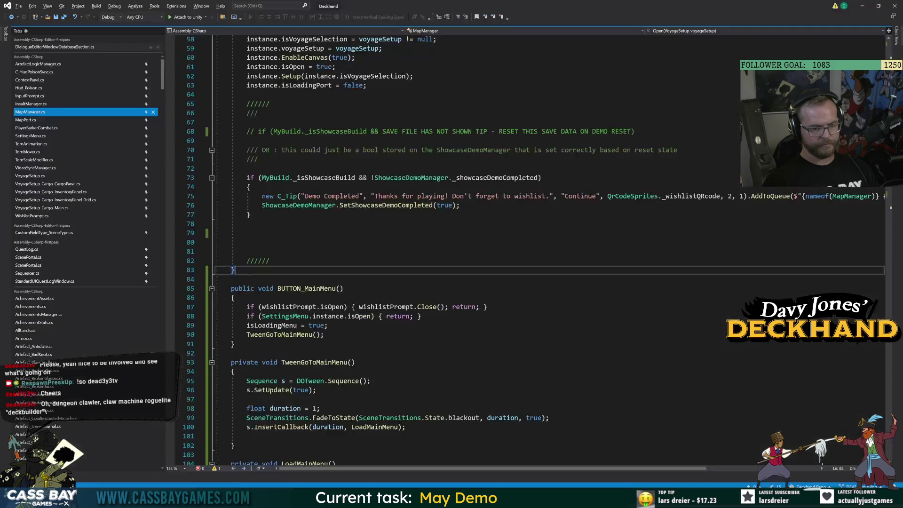
pyautogui.click(246, 251)
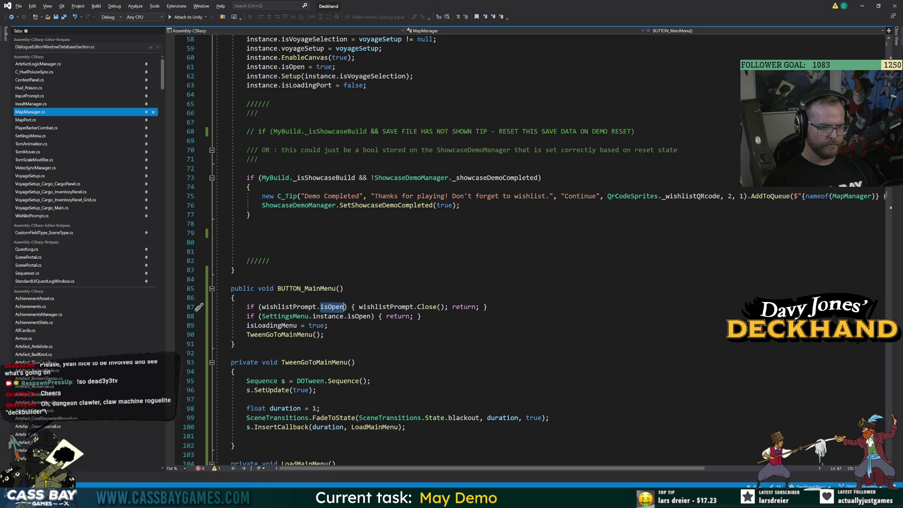
pyautogui.click(343, 289)
pyautogui.press('Down')
pyautogui.press('Down')
pyautogui.press('Down')
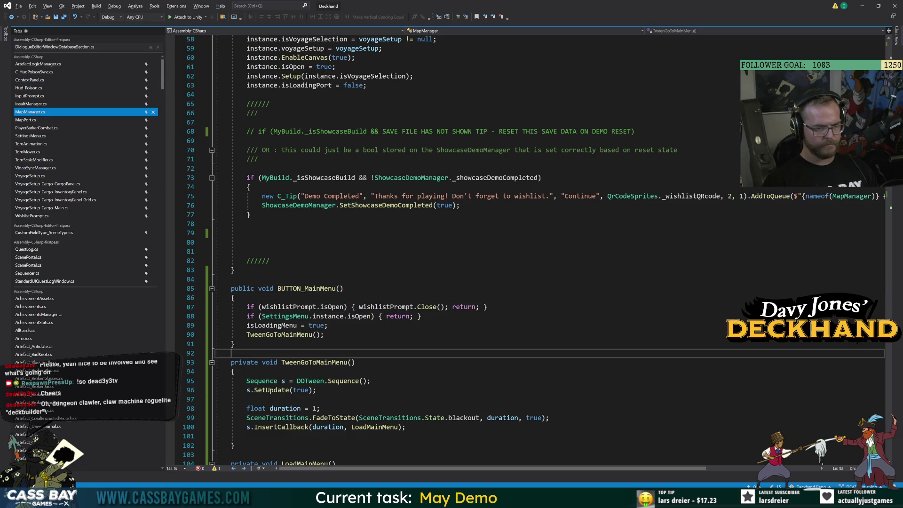
pyautogui.hotkey('alt', 'Tab')
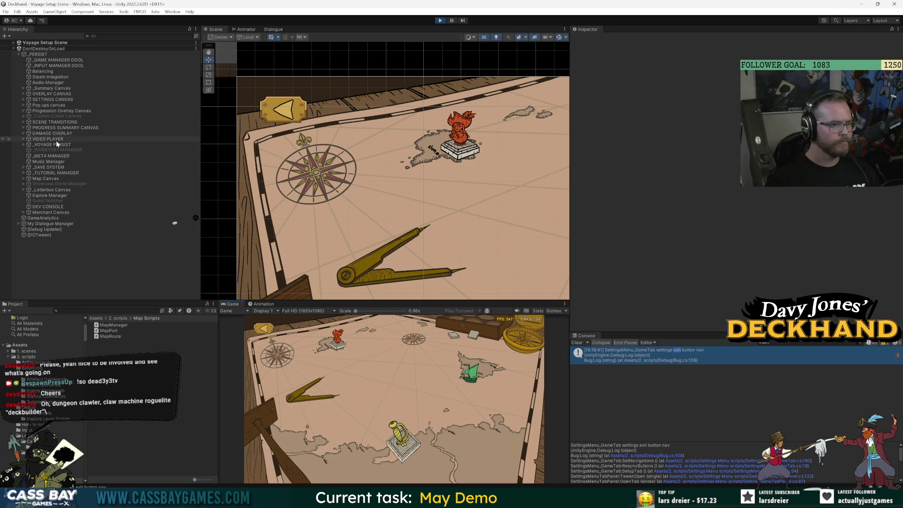
# Expand and inspect the SETTINGS CANVAS object's components.
pyautogui.click(24, 100)
pyautogui.click(49, 100)
pyautogui.scroll(-10, 658, 228)
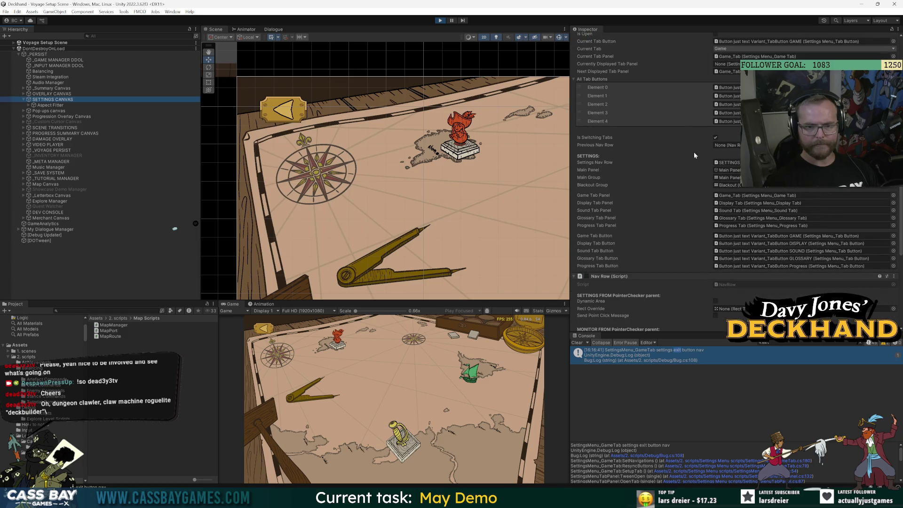
pyautogui.scroll(3, 693, 151)
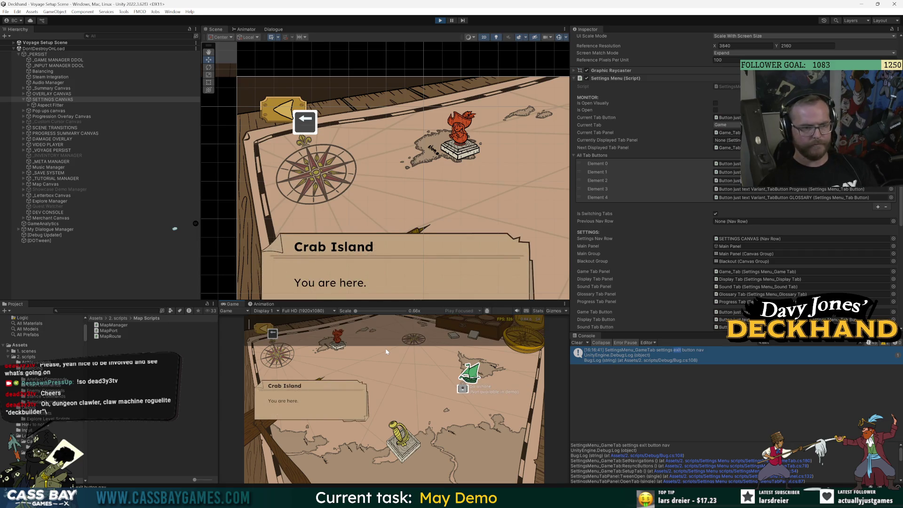
# Dismiss the Crab Island info panel and toggle the in-game settings menu with Escape.
pyautogui.click(305, 351)
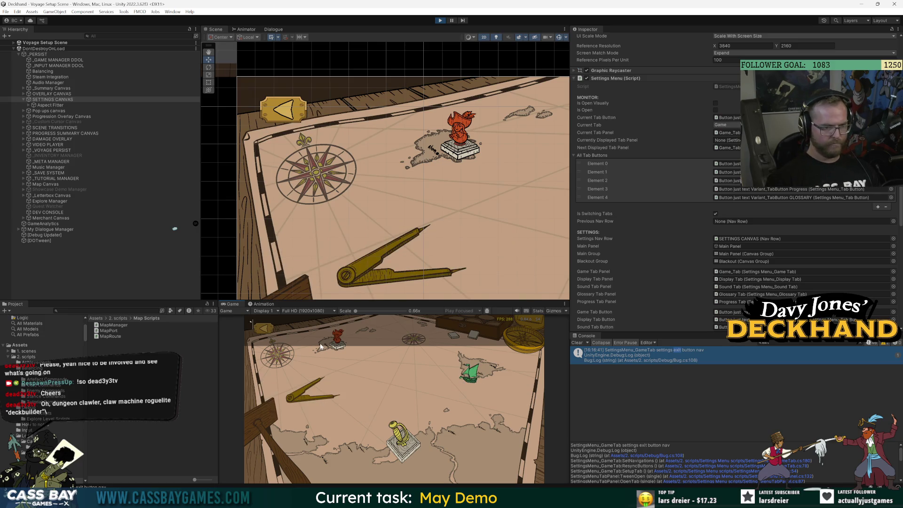
pyautogui.press('Escape')
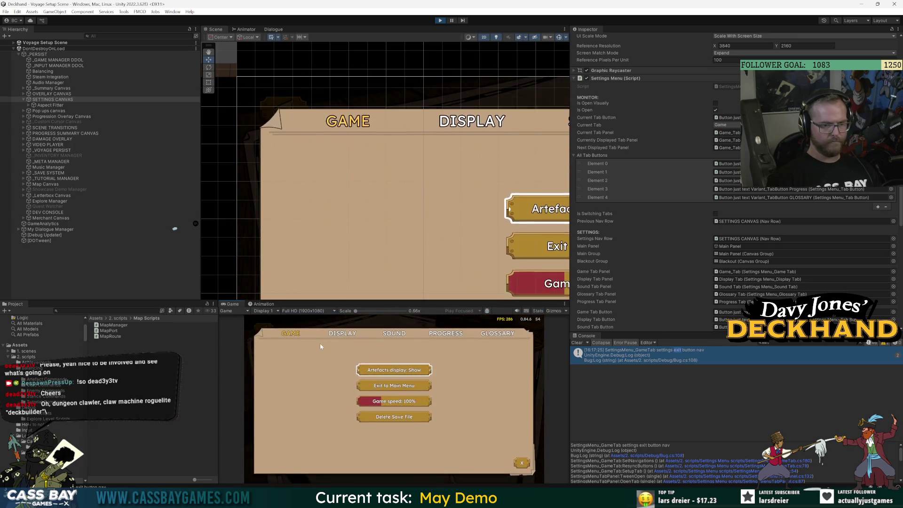
pyautogui.press('Escape')
pyautogui.press('Escape')
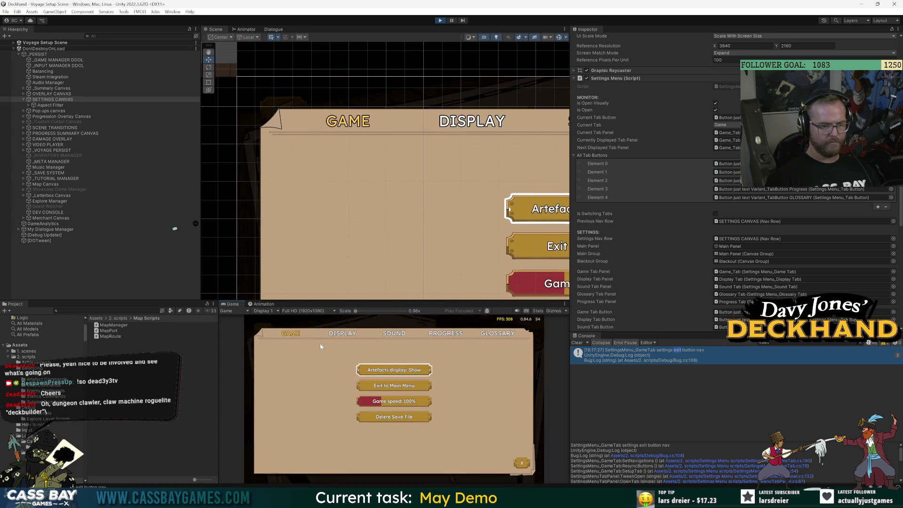
pyautogui.press('Escape')
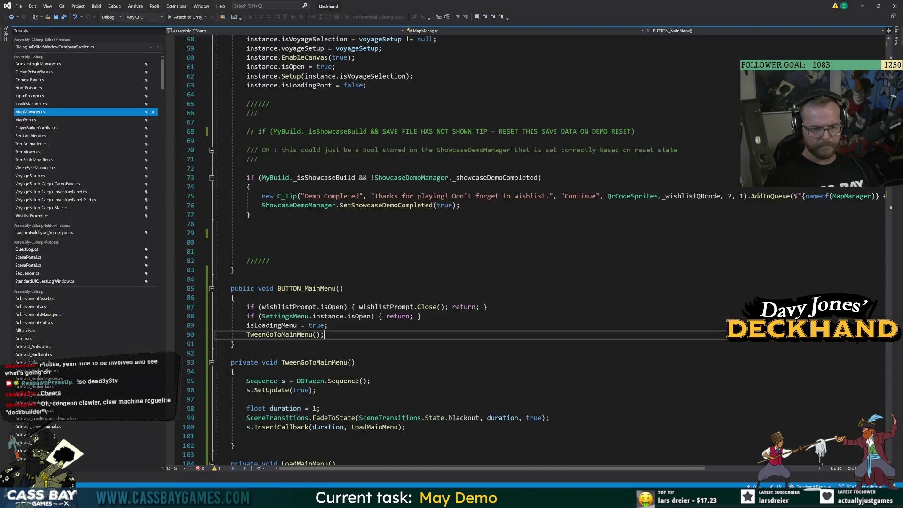
# Look up the wishlistPrompt references on line 87 of MapManager.cs.
pyautogui.hotkey('alt', 'Tab')
pyautogui.click(292, 306)
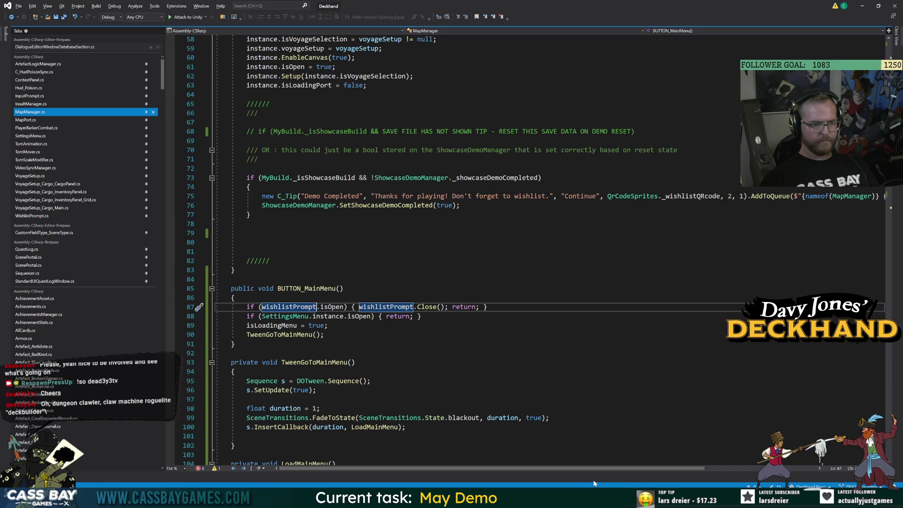
pyautogui.hotkey('alt', 'Tab')
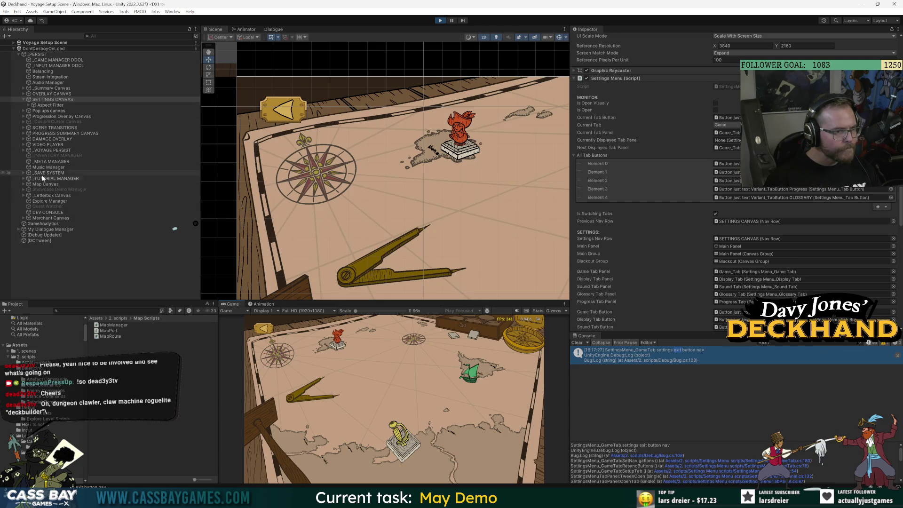
# Expand Map Canvas > Master Group and inspect the Wishlist prompt object.
pyautogui.click(24, 185)
pyautogui.click(24, 185)
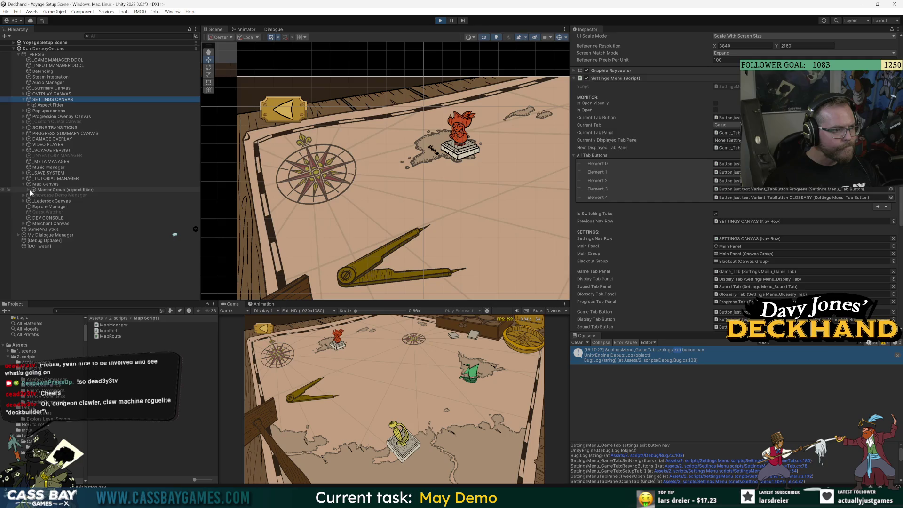
pyautogui.click(29, 189)
pyautogui.click(72, 230)
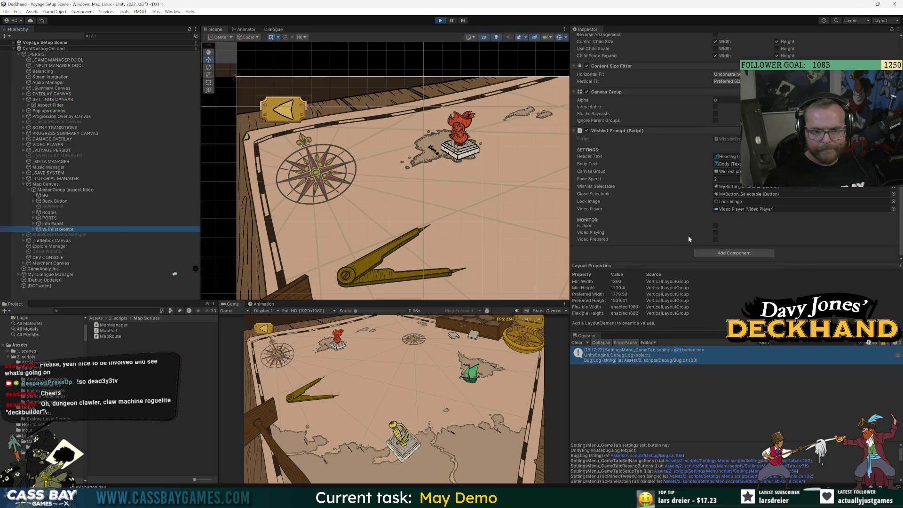
pyautogui.click(402, 352)
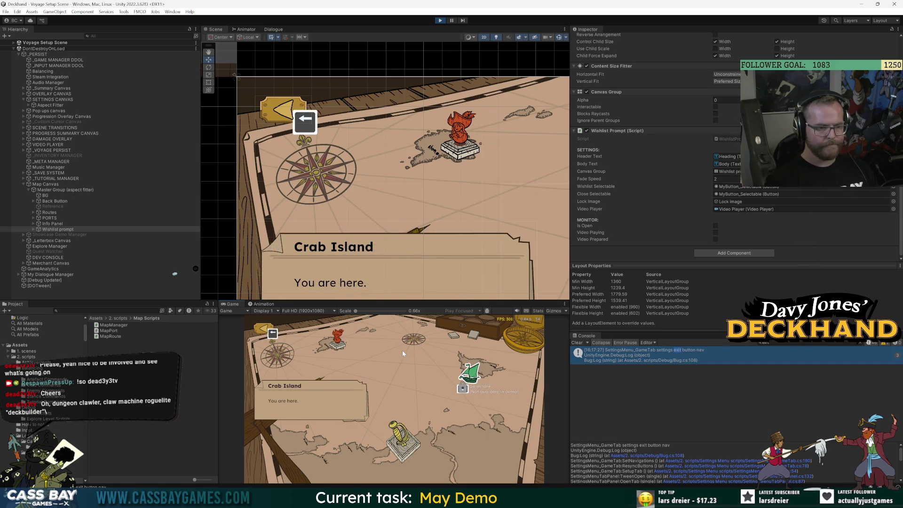
pyautogui.moveTo(538, 499)
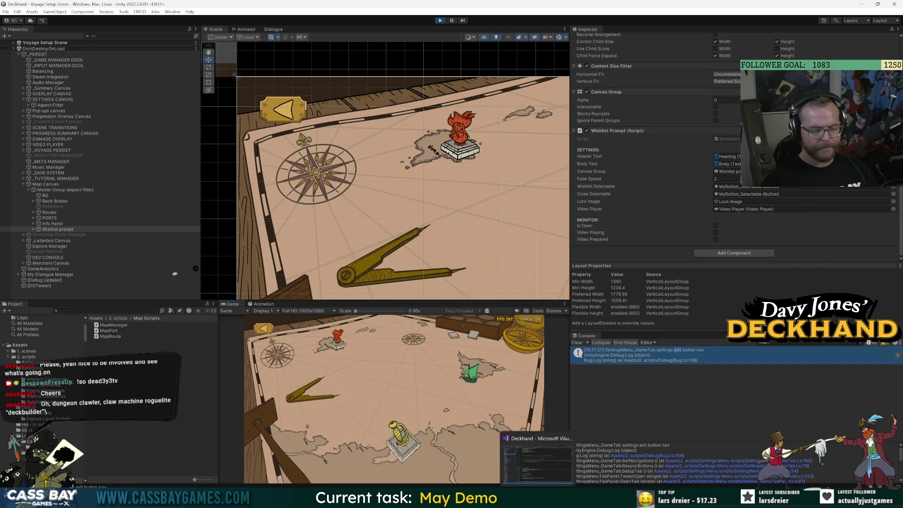
# Select the BUTTON_MainMenu method name in MapManager.cs and scan the surrounding code.
pyautogui.click(537, 463)
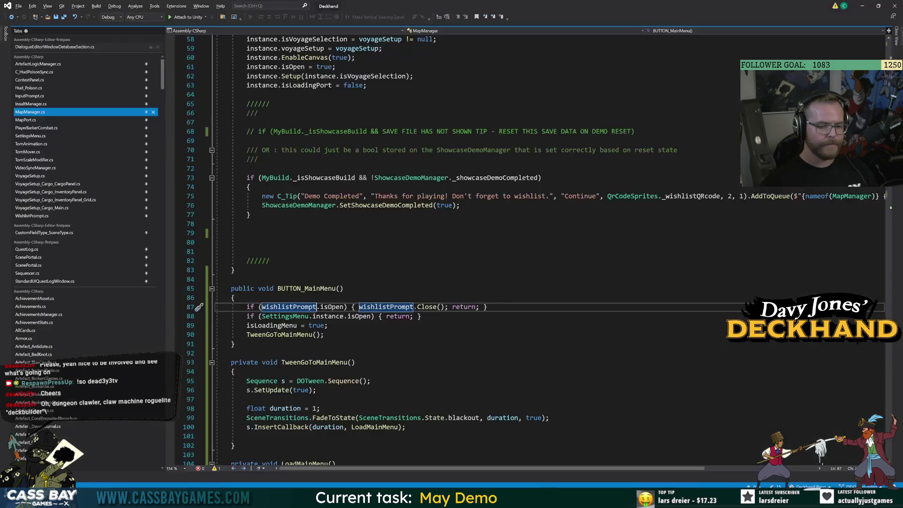
pyautogui.doubleClick(306, 289)
pyautogui.scroll(6, 306, 288)
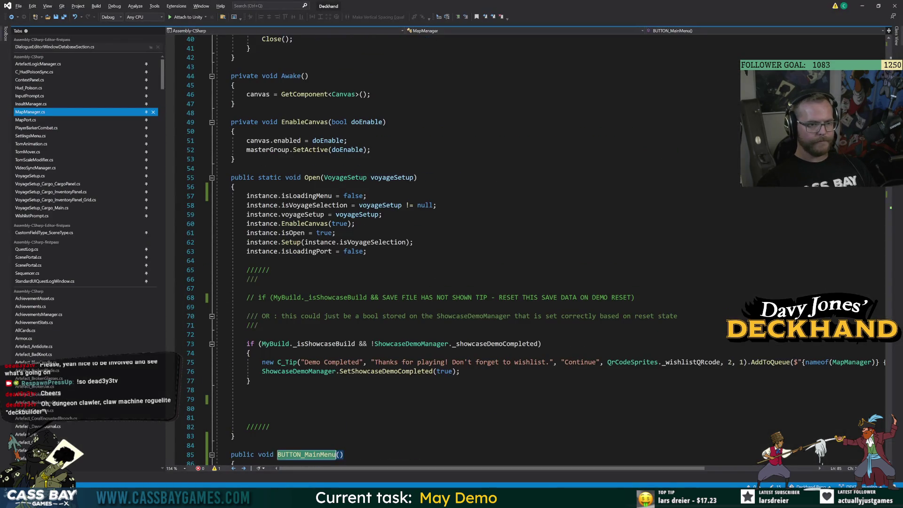
pyautogui.scroll(13, 423, 249)
pyautogui.scroll(-15, 423, 250)
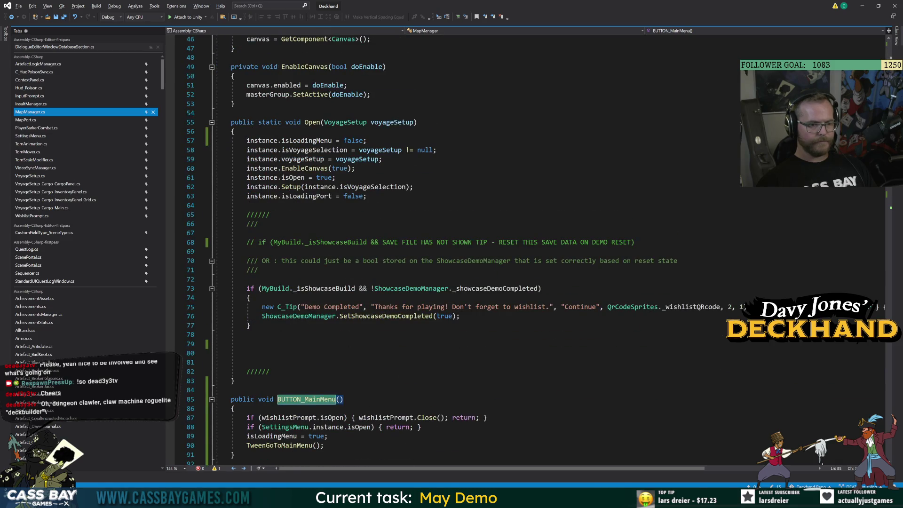
pyautogui.scroll(-20, 423, 249)
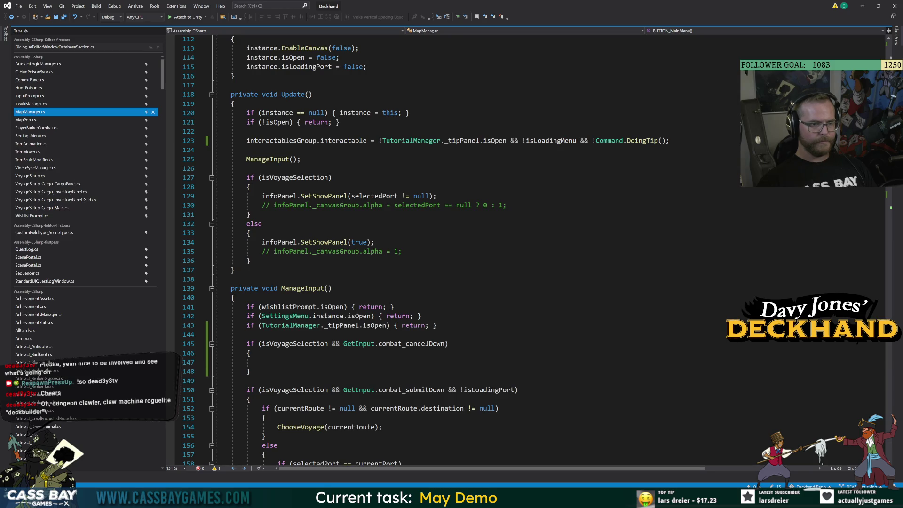
# In ManageInput, add a BUTTON_MainMenu(); call inside the empty combat_cancelDown block.
pyautogui.click(267, 159)
pyautogui.press('F12')
pyautogui.click(262, 323)
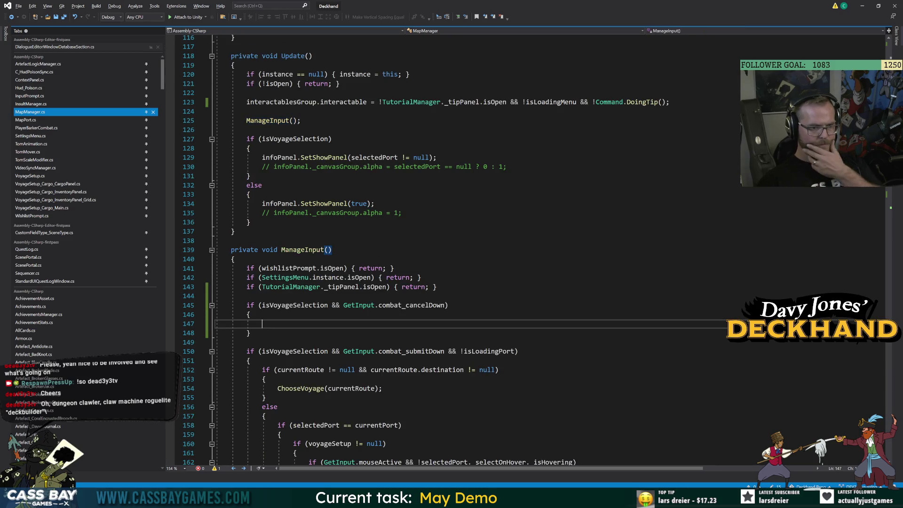
pyautogui.write('BUTTON_')
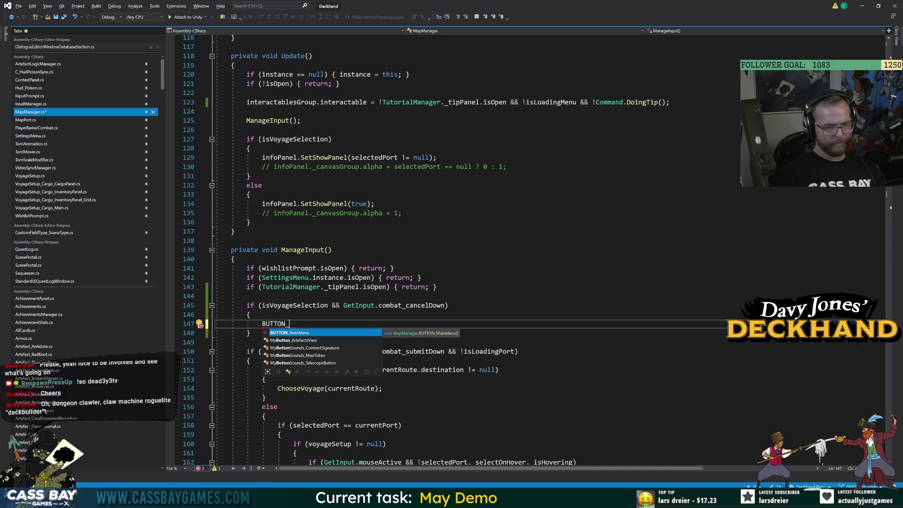
pyautogui.write('MainMenu();')
pyautogui.click(437, 287)
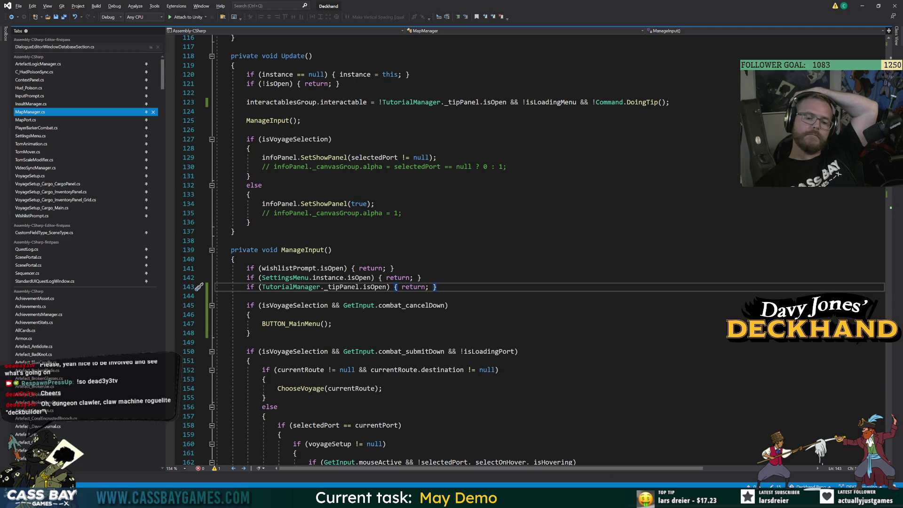
pyautogui.hotkey('alt', 'Tab')
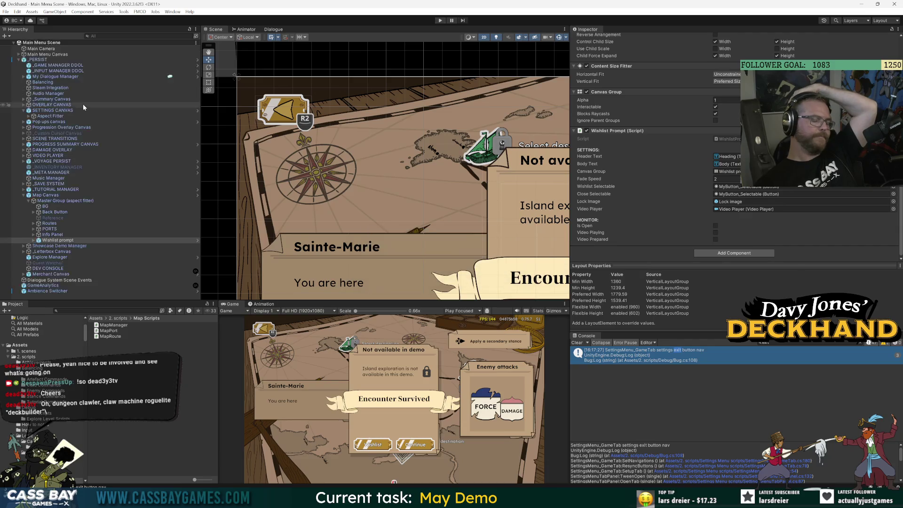
# Open the Map Canvas prefab and select the back button's MyButton_Selectable to check its On Click.
pyautogui.click(47, 195)
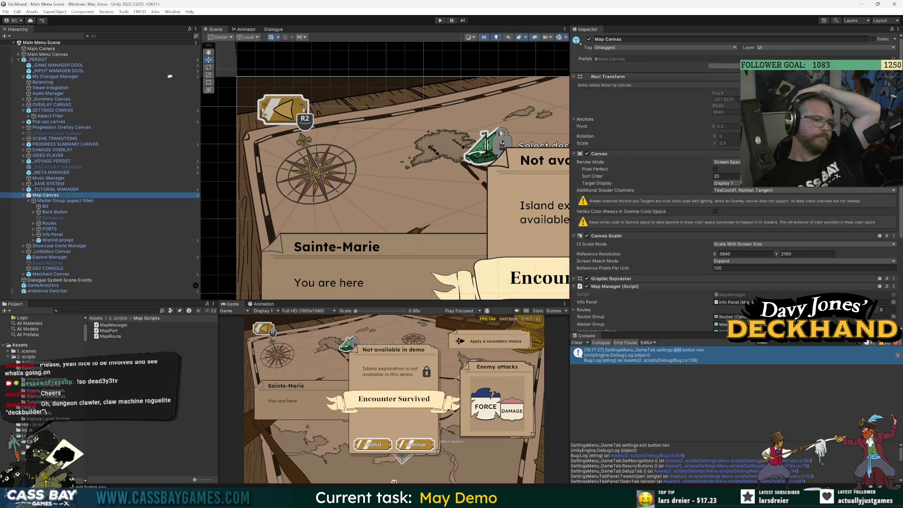
pyautogui.doubleClick(48, 195)
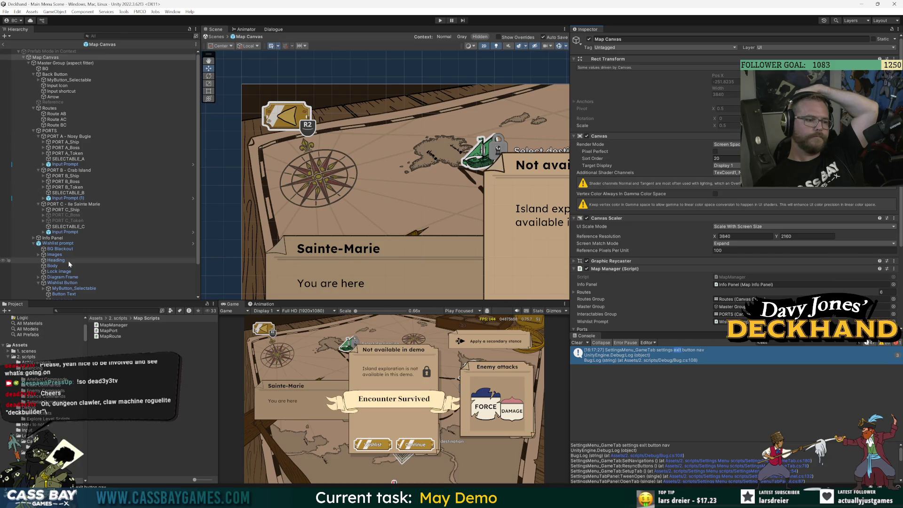
pyautogui.click(66, 80)
pyautogui.scroll(-3, 677, 231)
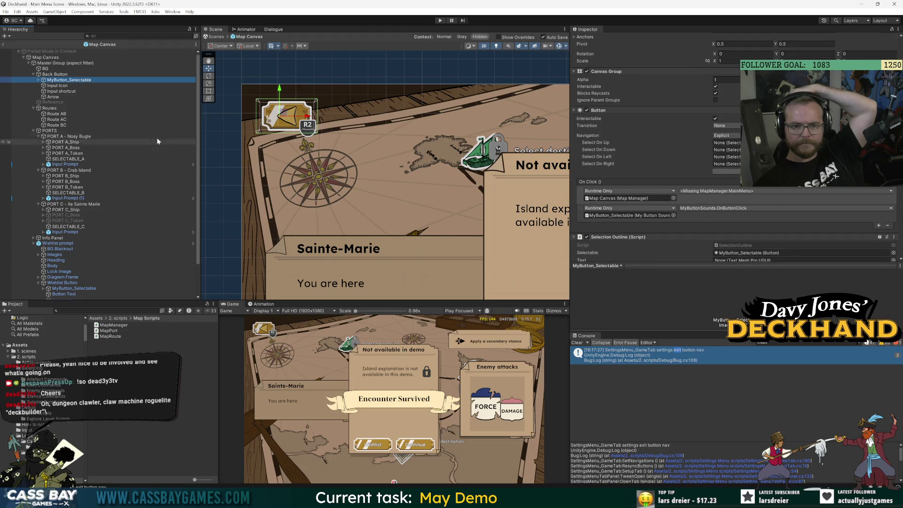
pyautogui.click(619, 199)
# Set the back button's On Click function to MapManager > BUTTON_MainMenu.
pyautogui.click(705, 191)
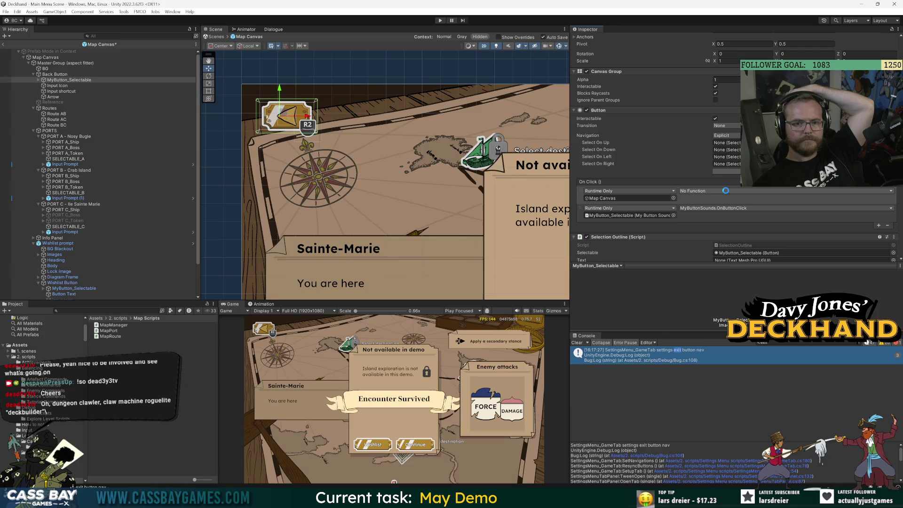
pyautogui.moveTo(717, 253)
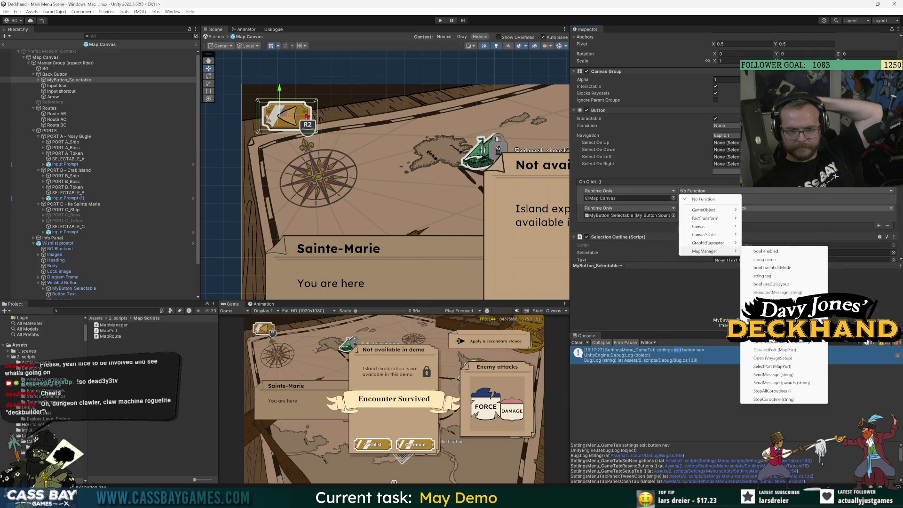
pyautogui.click(771, 301)
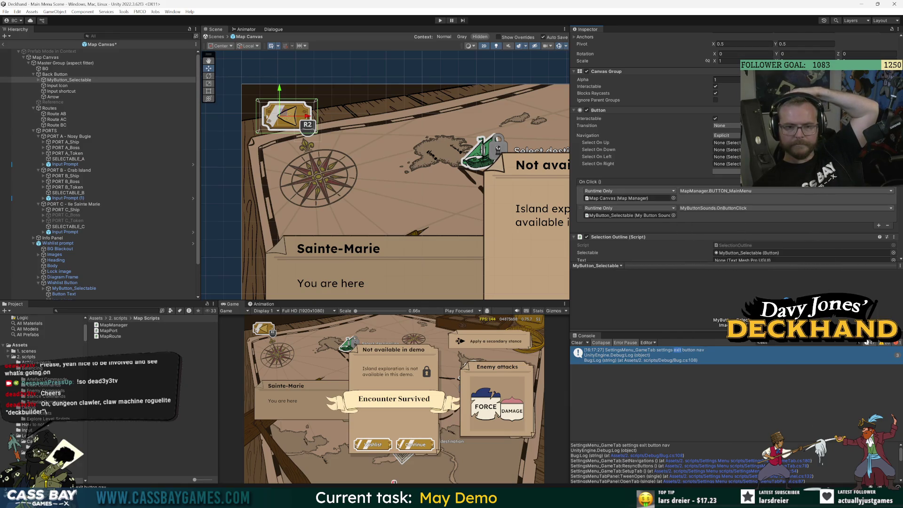
pyautogui.hotkey('alt', 'Tab')
pyautogui.press('Up')
pyautogui.press('Up')
pyautogui.press('Up')
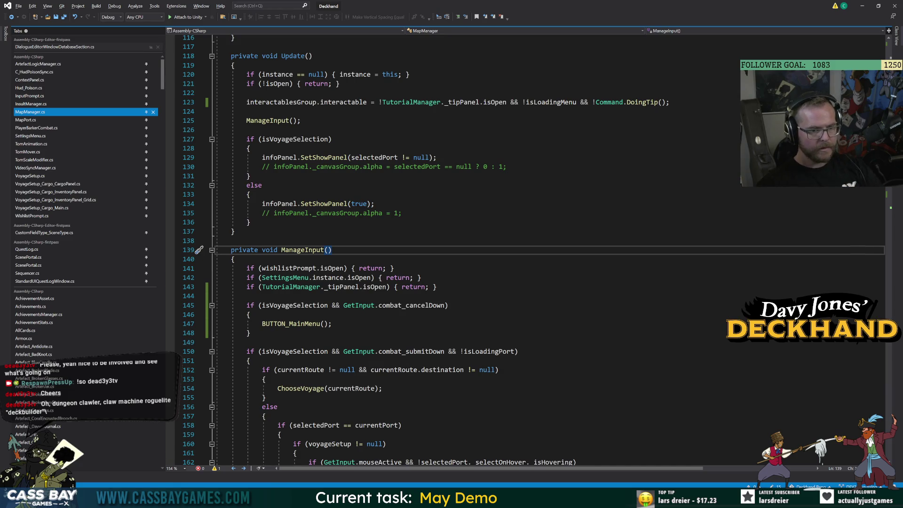
# Delete the combat_cancelDown block (lines 145–148) from ManageInput.
pyautogui.moveTo(251, 333); pyautogui.dragTo(184, 305)
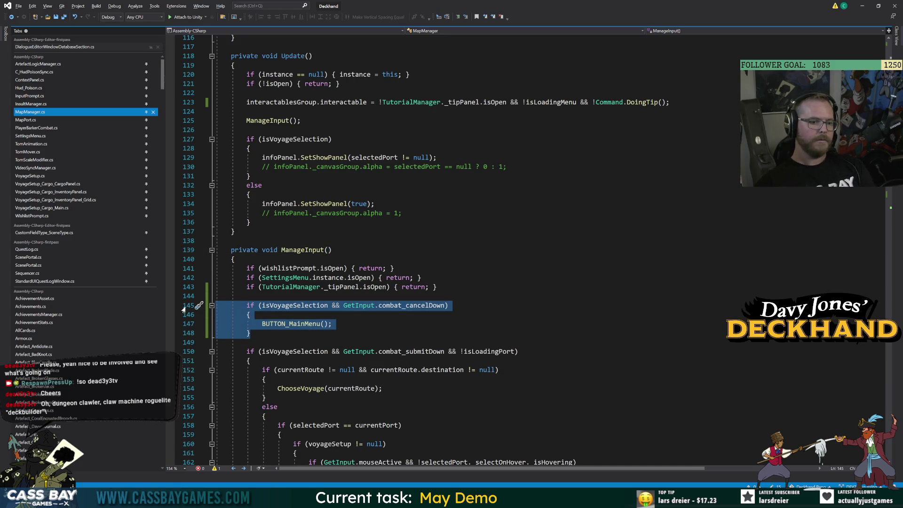
pyautogui.press('Delete')
pyautogui.press('Delete')
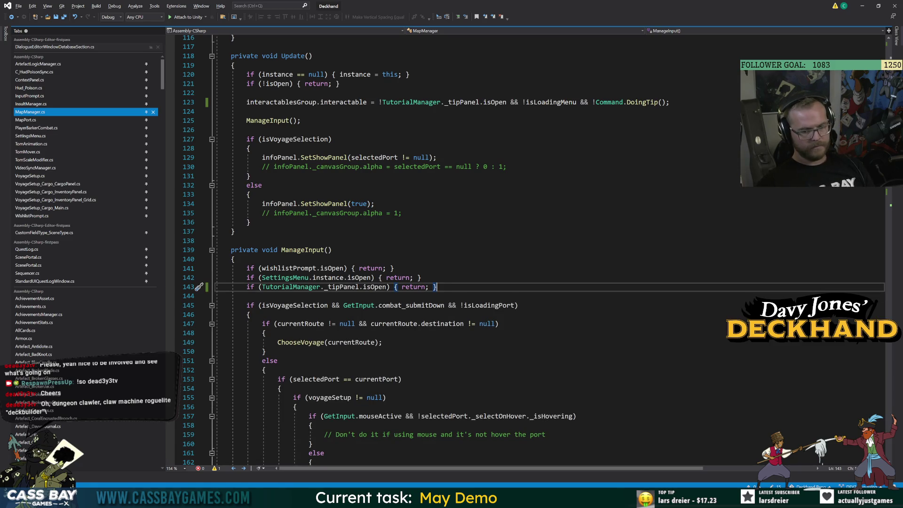
pyautogui.hotkey('alt', 'Tab')
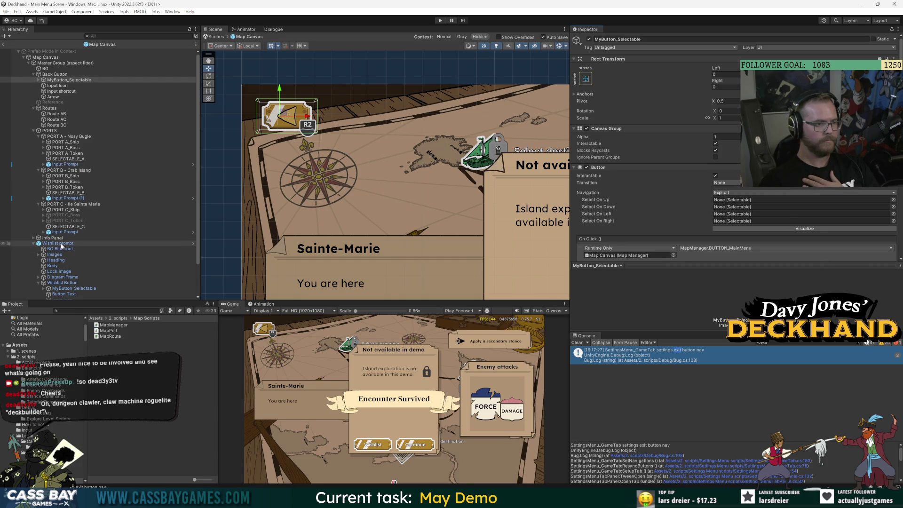
# Collapse the Wishlist prompt, select the Master Group and exit Prefab Mode.
pyautogui.click(33, 243)
pyautogui.click(61, 244)
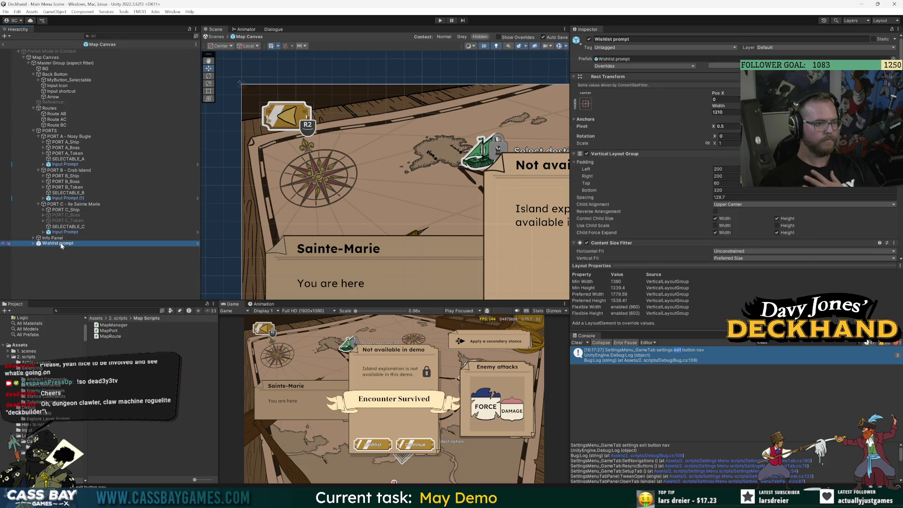
pyautogui.click(56, 67)
pyautogui.click(56, 63)
pyautogui.click(4, 44)
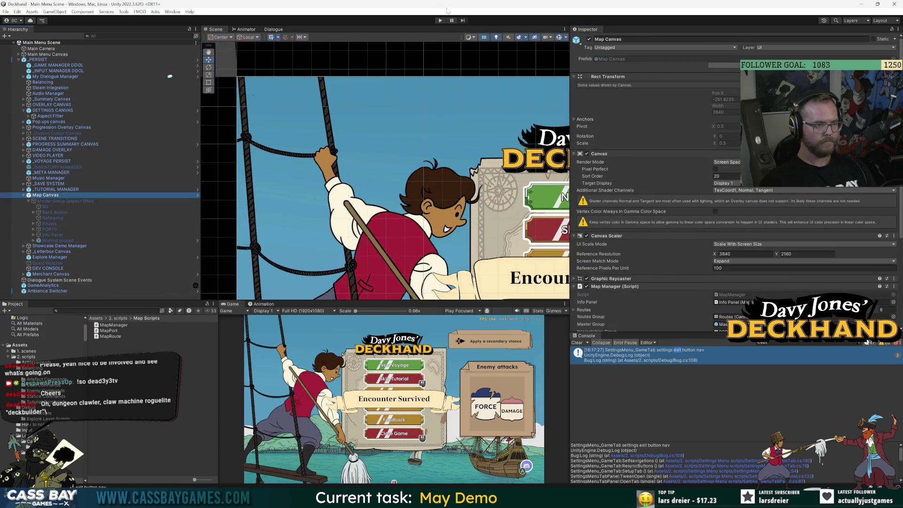
# Play-test returning to the main menu from the voyage map via its back button and Escape, then stop.
pyautogui.click(440, 21)
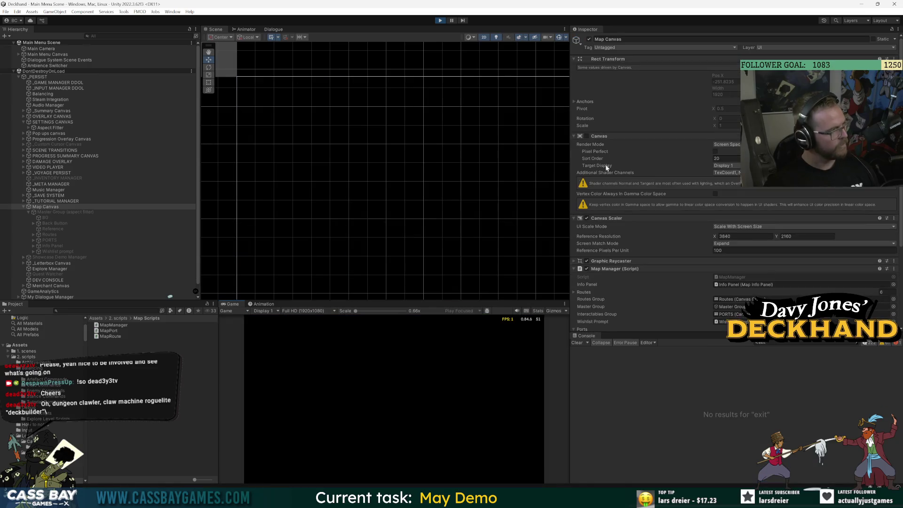
pyautogui.click(420, 367)
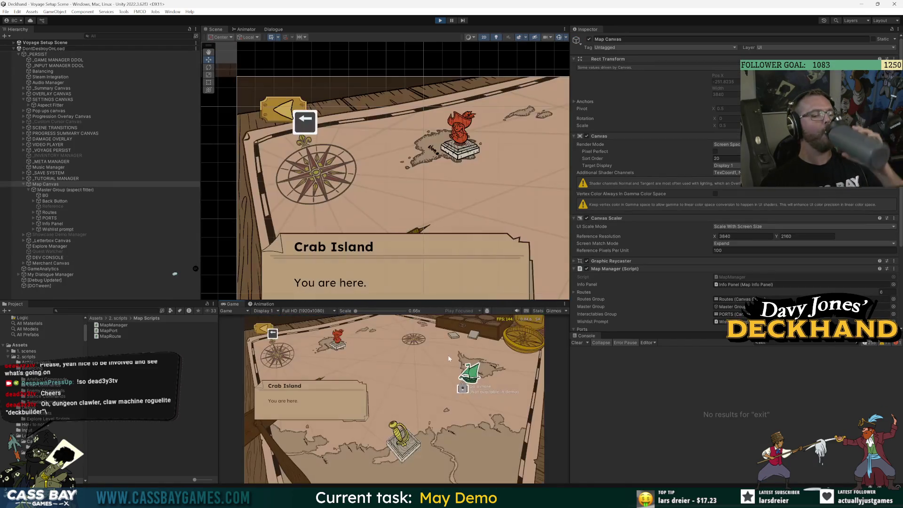
pyautogui.click(448, 359)
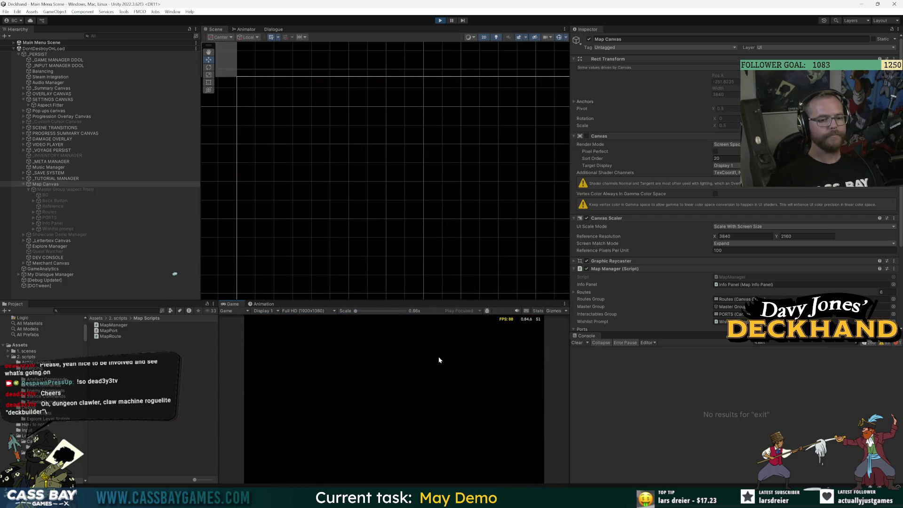
pyautogui.click(438, 357)
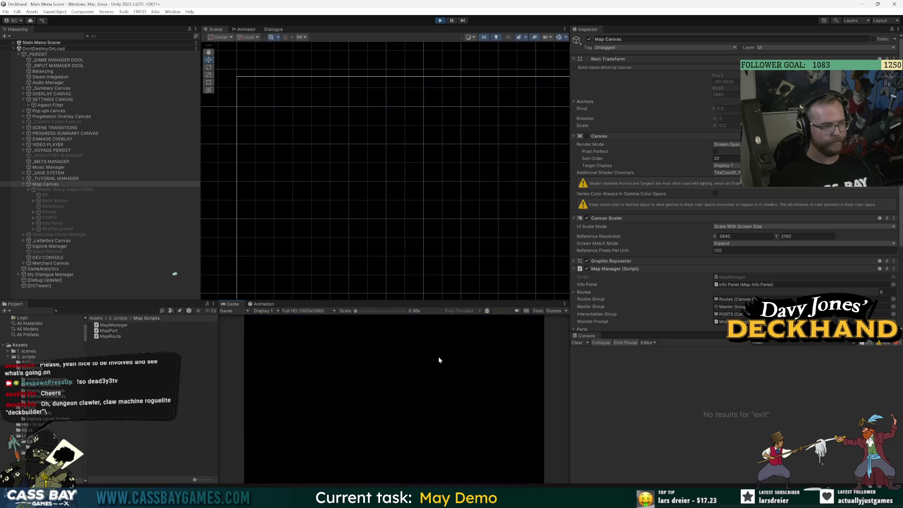
pyautogui.press('Escape')
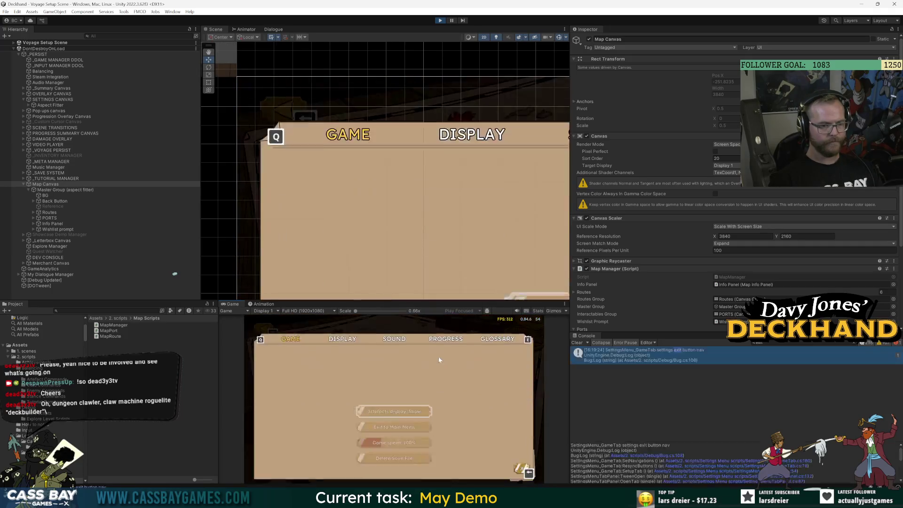
pyautogui.press('Escape')
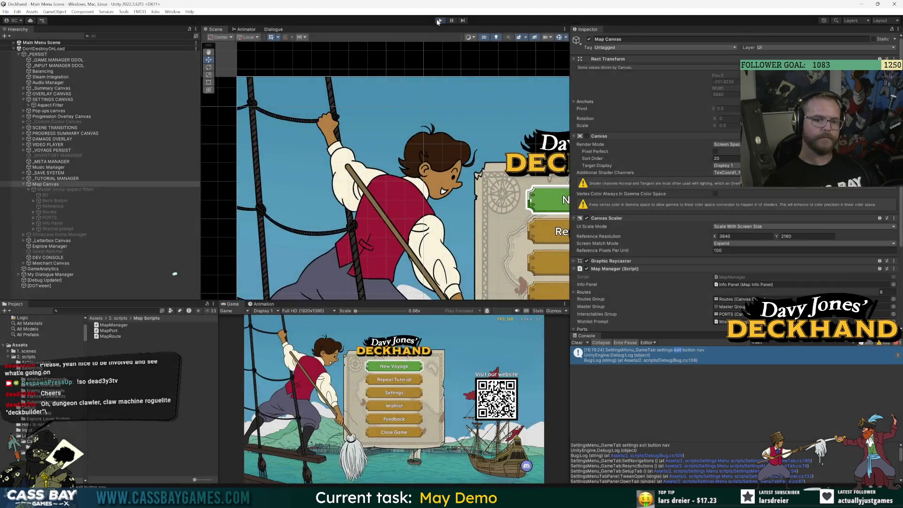
pyautogui.click(438, 22)
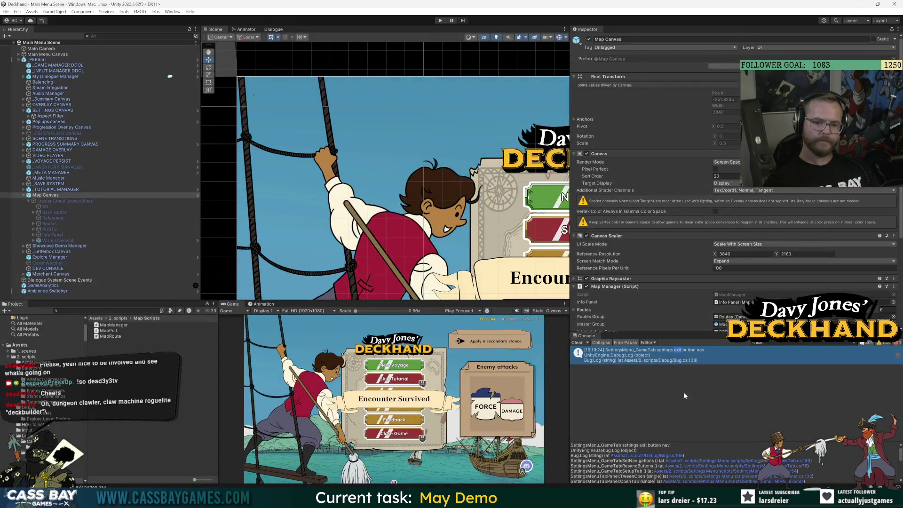
pyautogui.hotkey('alt', 'Tab')
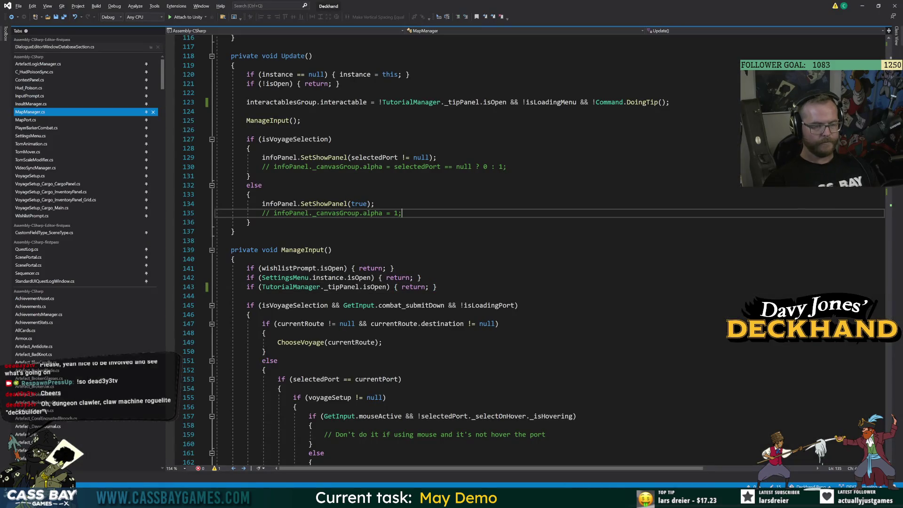
# Review MapManager.cs's ManageInput and ChooseVoyage methods.
pyautogui.click(234, 259)
pyautogui.click(332, 249)
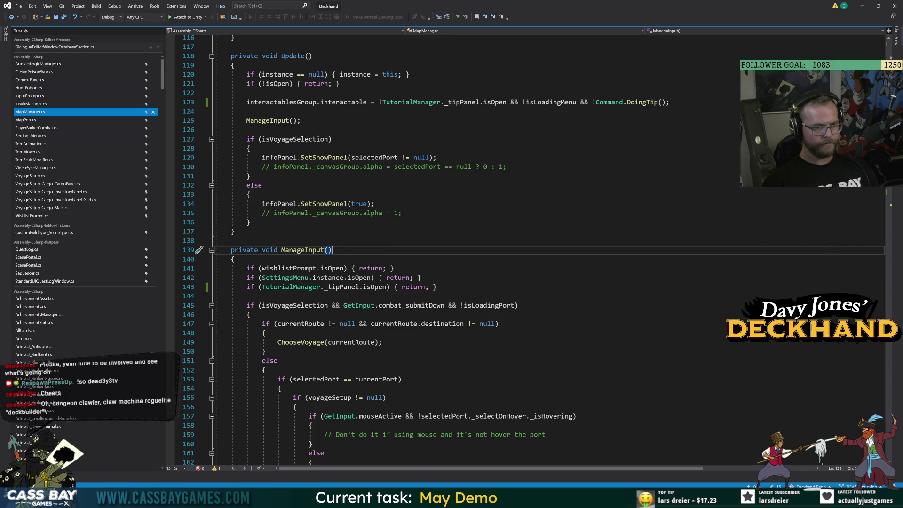
pyautogui.scroll(-15, 331, 249)
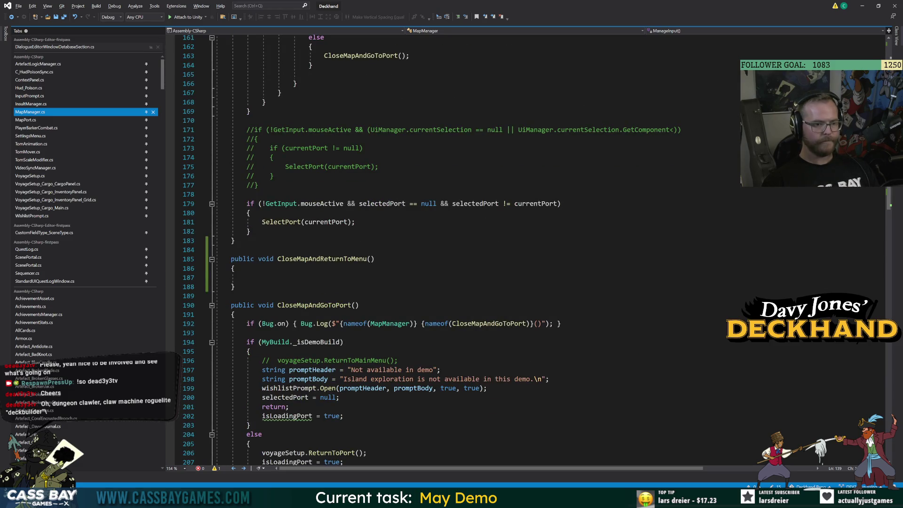
pyautogui.scroll(-7, 331, 249)
pyautogui.click(306, 305)
pyautogui.scroll(-7, 306, 304)
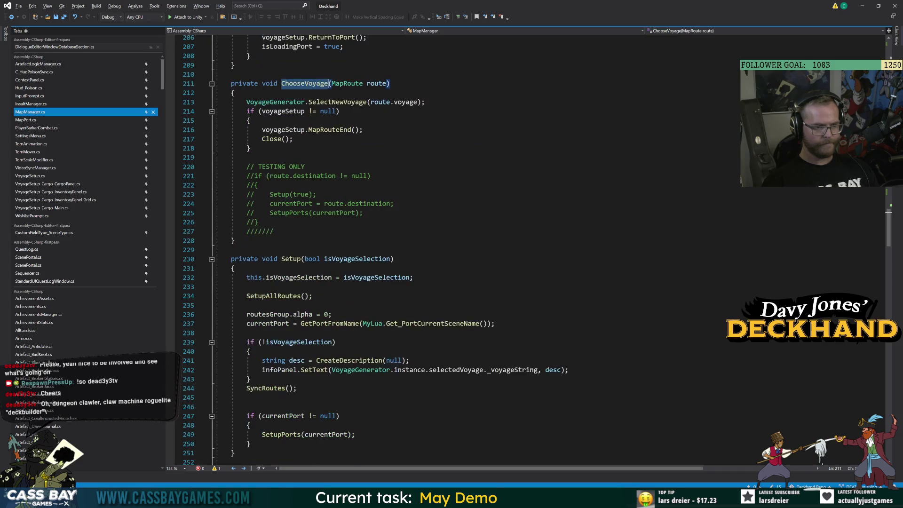
pyautogui.scroll(-7, 306, 305)
pyautogui.scroll(-2, 306, 146)
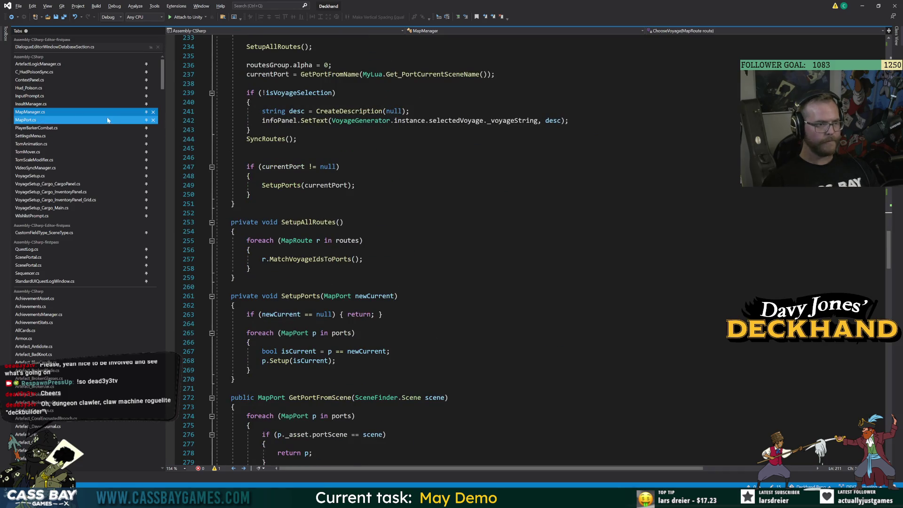
pyautogui.scroll(16, 470, 249)
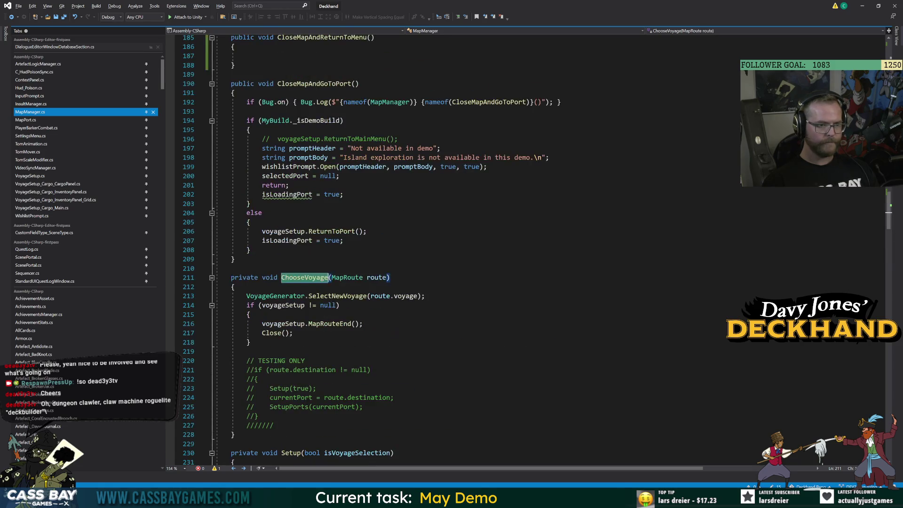
pyautogui.scroll(9, 471, 249)
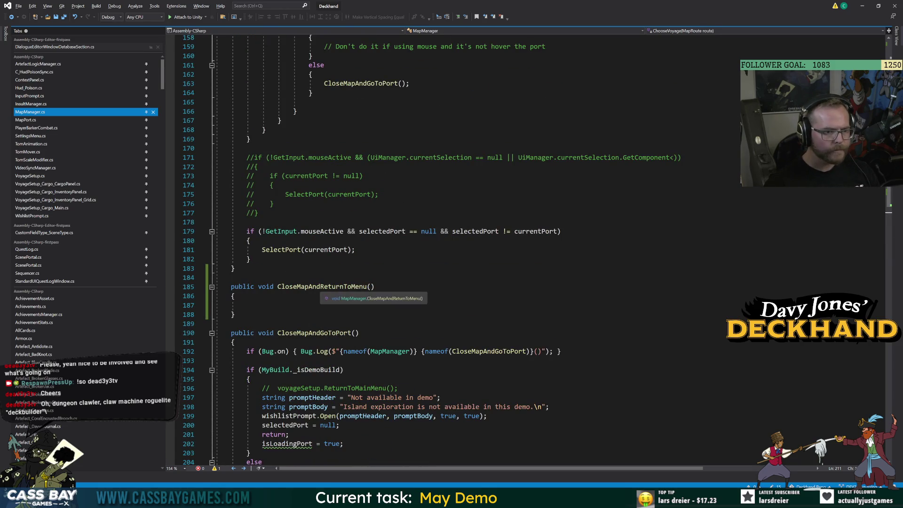
# Inspect the empty CloseMapAndReturnToMenu method and the CloseMapAndGoToPort call in ManageInput.
pyautogui.doubleClick(323, 286)
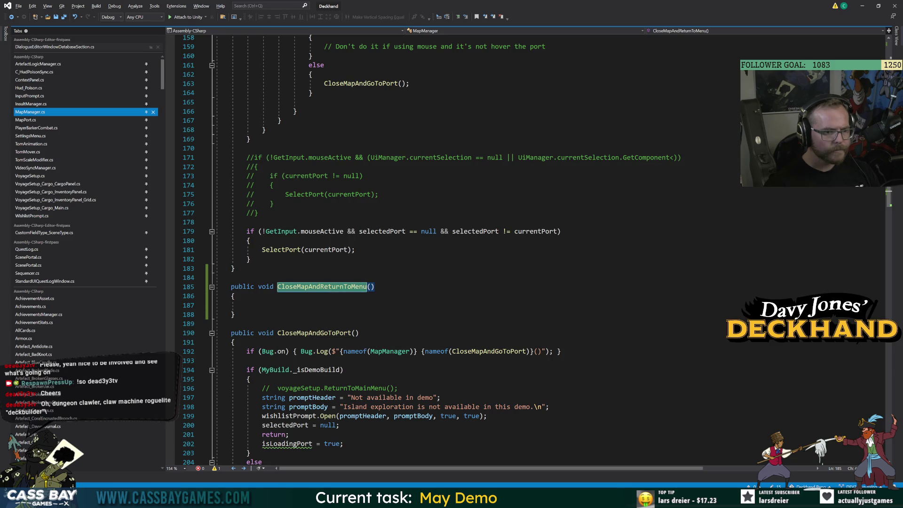
pyautogui.click(264, 296)
pyautogui.scroll(7, 470, 249)
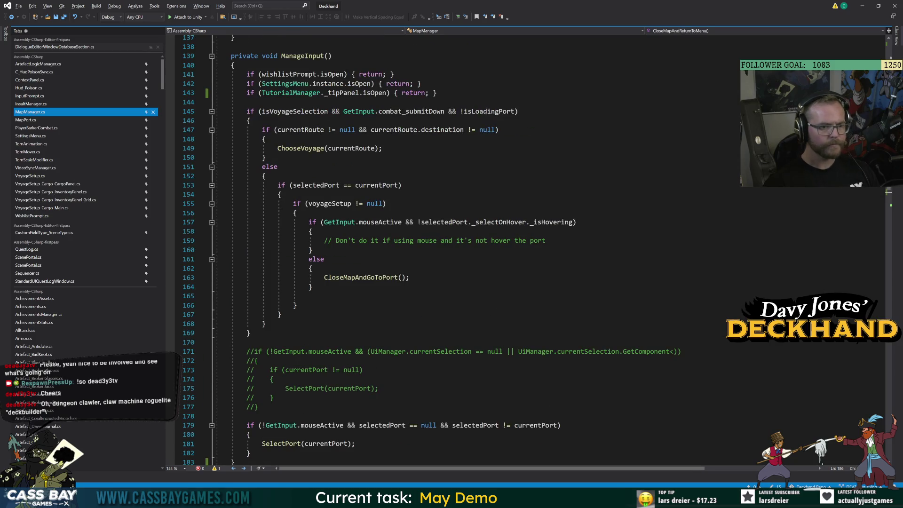
pyautogui.doubleClick(360, 277)
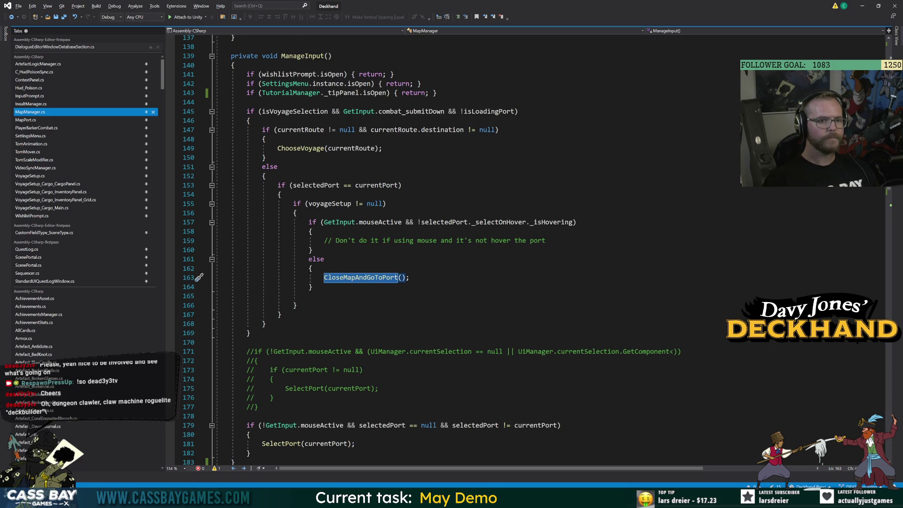
pyautogui.scroll(7, 471, 250)
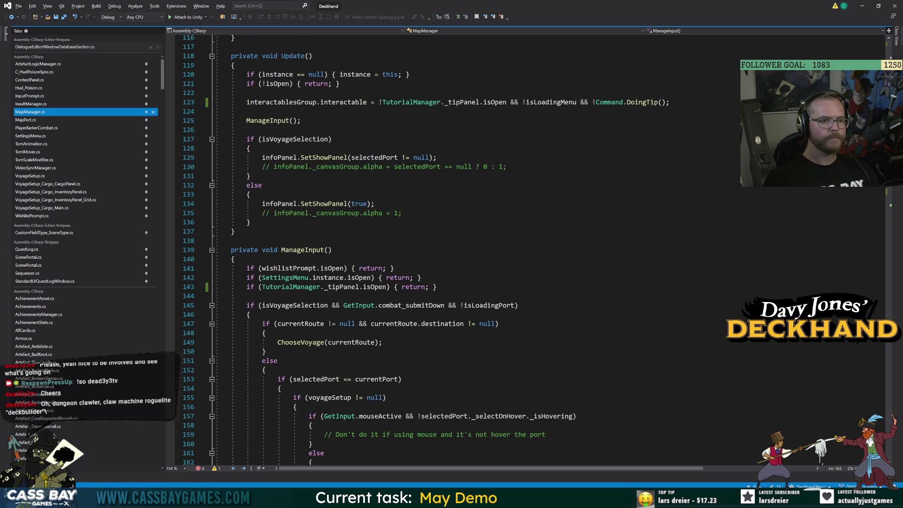
# Read through BUTTON_MainMenu and its TweenGoToMainMenu call further down MapManager.cs.
pyautogui.scroll(-13, 199, 111)
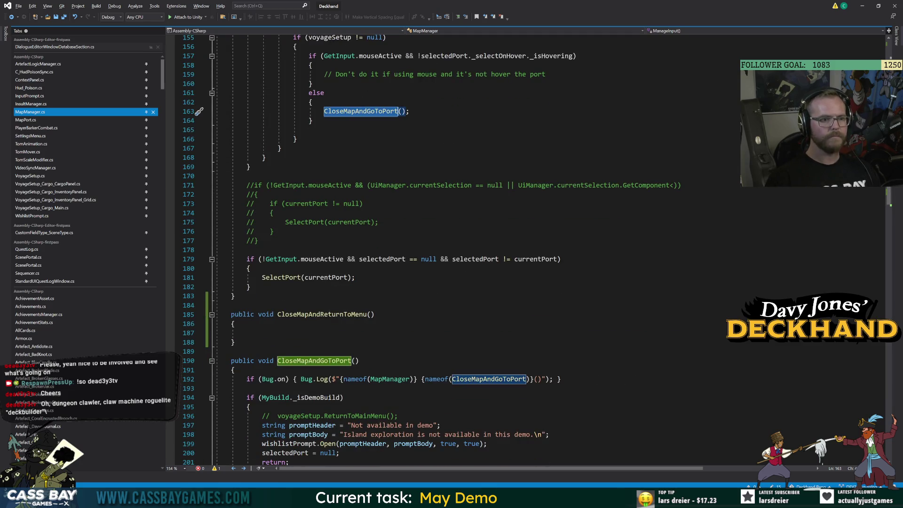
pyautogui.scroll(-20, 199, 111)
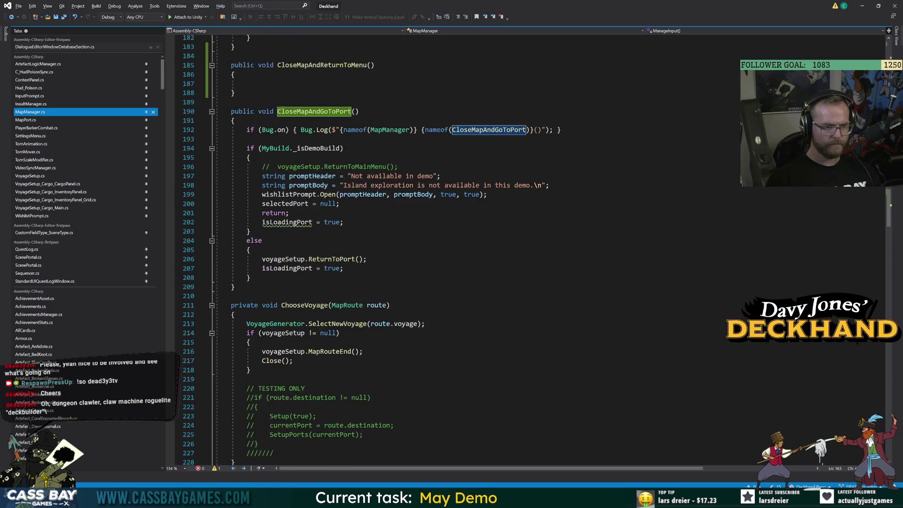
pyautogui.scroll(-20, 361, 363)
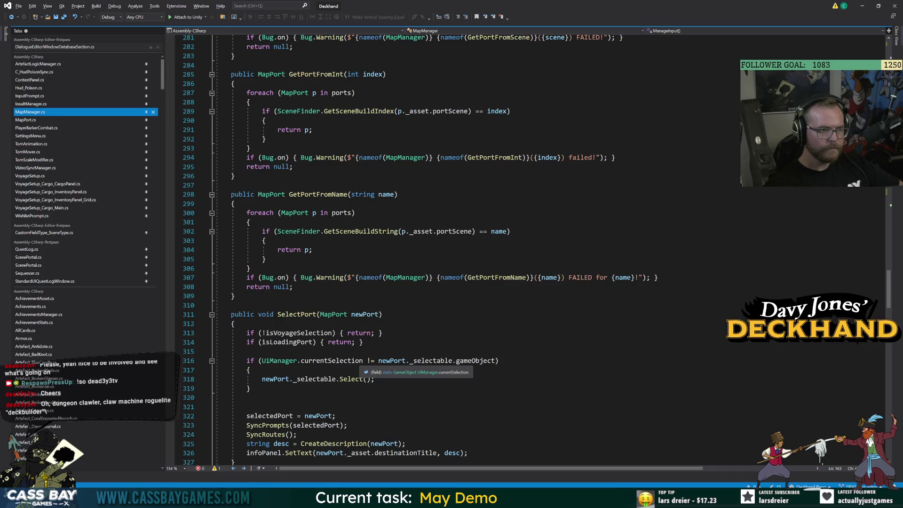
pyautogui.scroll(-8, 361, 363)
pyautogui.scroll(-9, 361, 363)
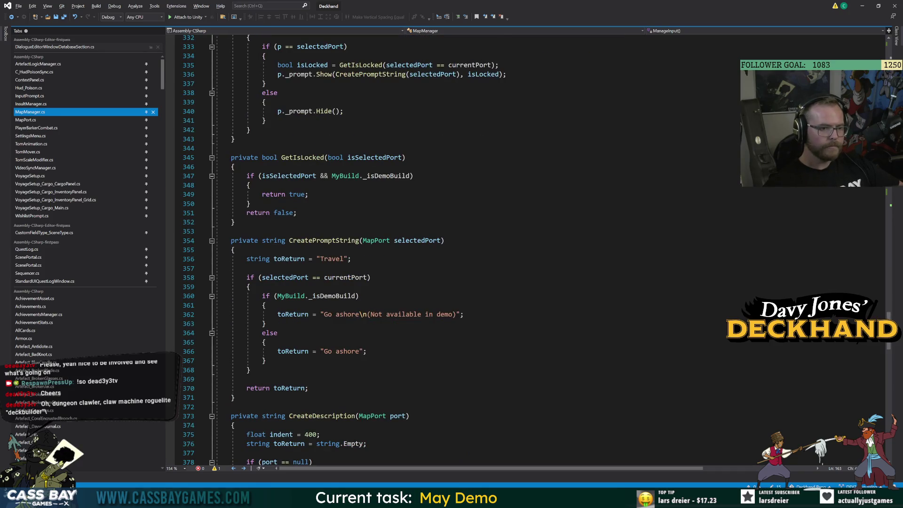
pyautogui.scroll(-20, 433, 254)
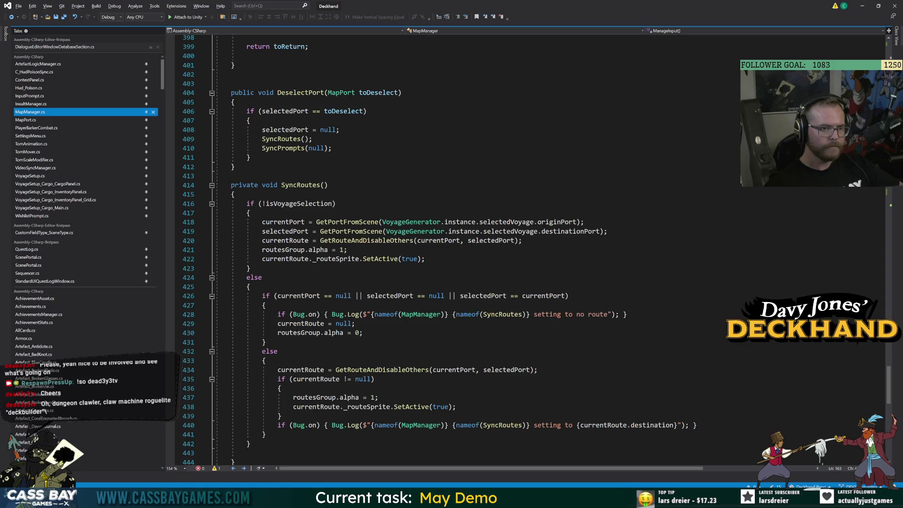
pyautogui.scroll(-9, 433, 255)
pyautogui.moveTo(888, 407); pyautogui.dragTo(889, 47)
pyautogui.scroll(-8, 433, 254)
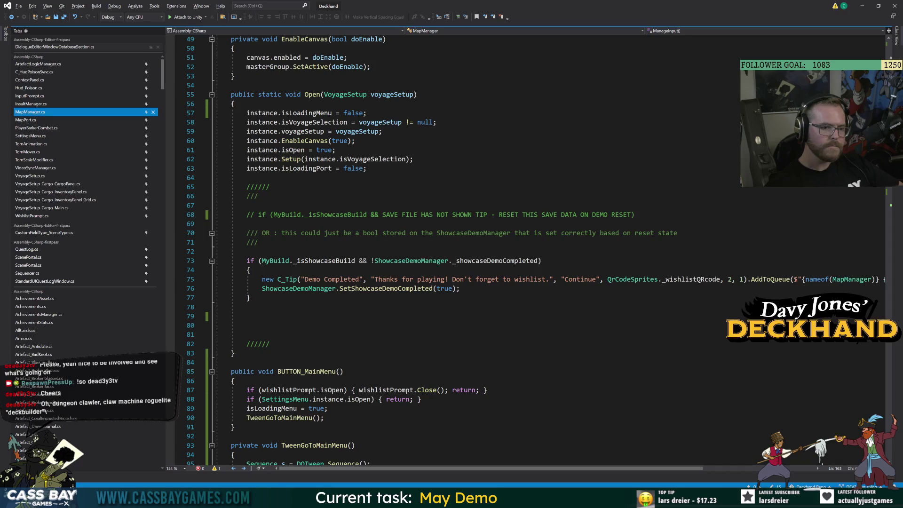
pyautogui.scroll(-7, 433, 255)
pyautogui.doubleClick(320, 177)
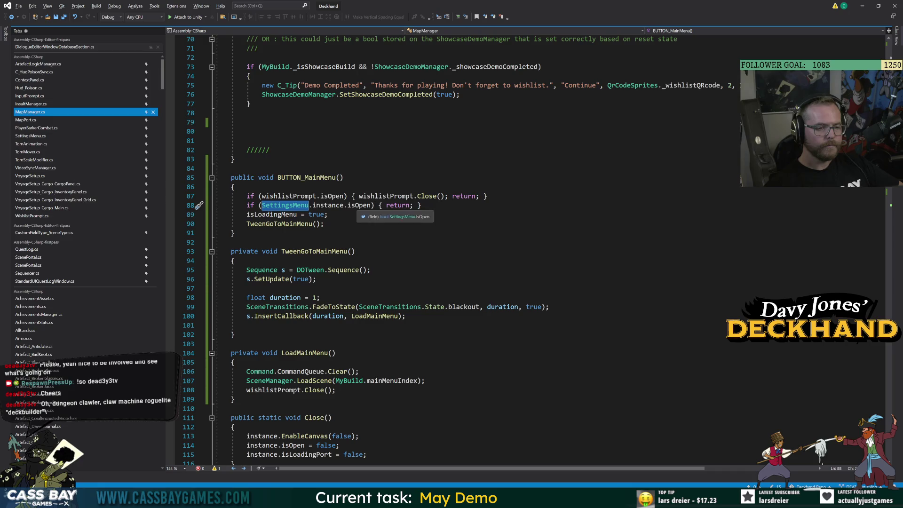
pyautogui.click(325, 224)
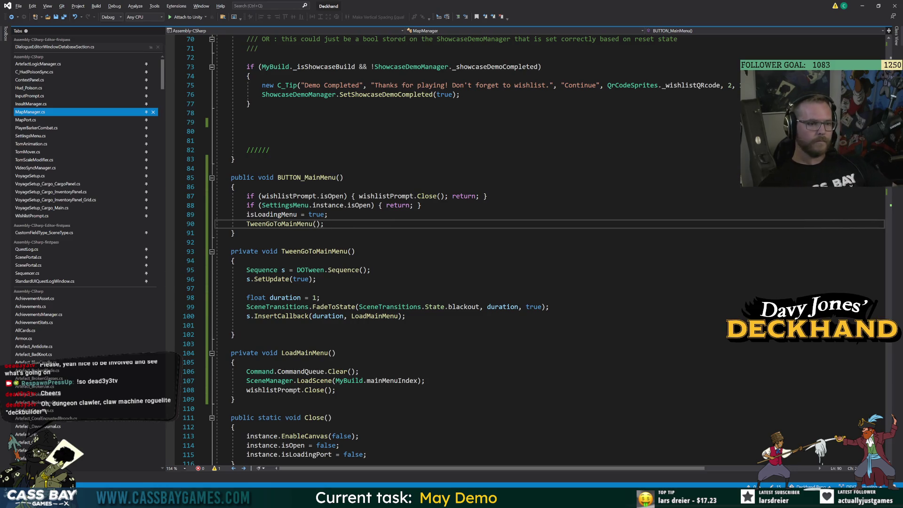
pyautogui.doubleClick(318, 177)
pyautogui.click(336, 178)
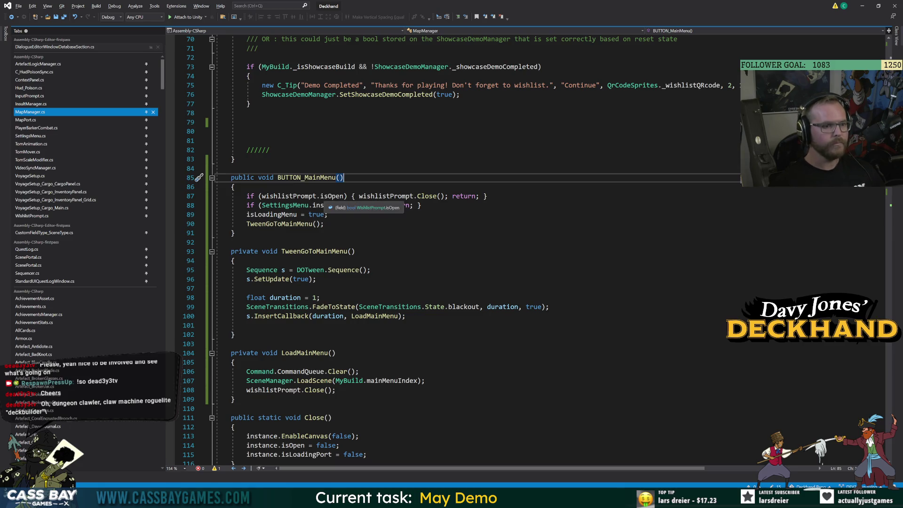
# Inspect SettingsMenu's isOpen definition and jump to its Close method.
pyautogui.keyDown('ctrl'); pyautogui.click(359, 206); pyautogui.keyUp('ctrl')
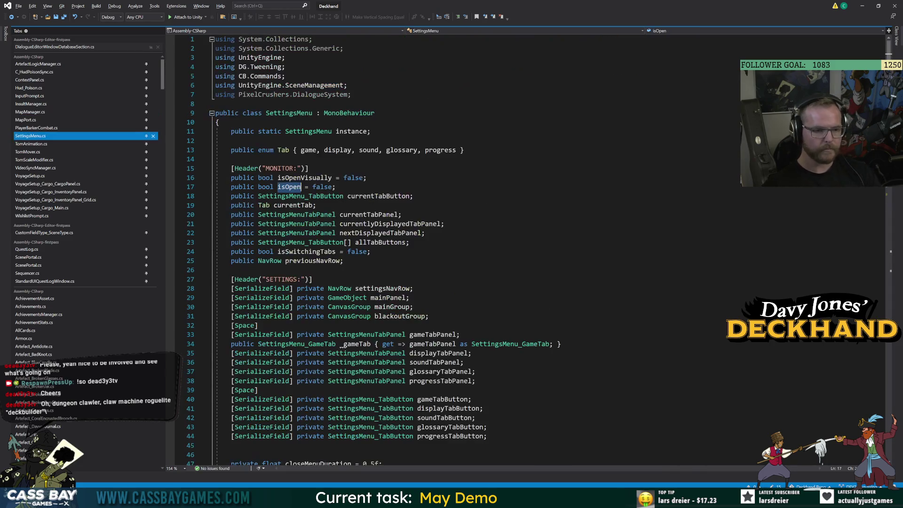
pyautogui.scroll(-1, 423, 249)
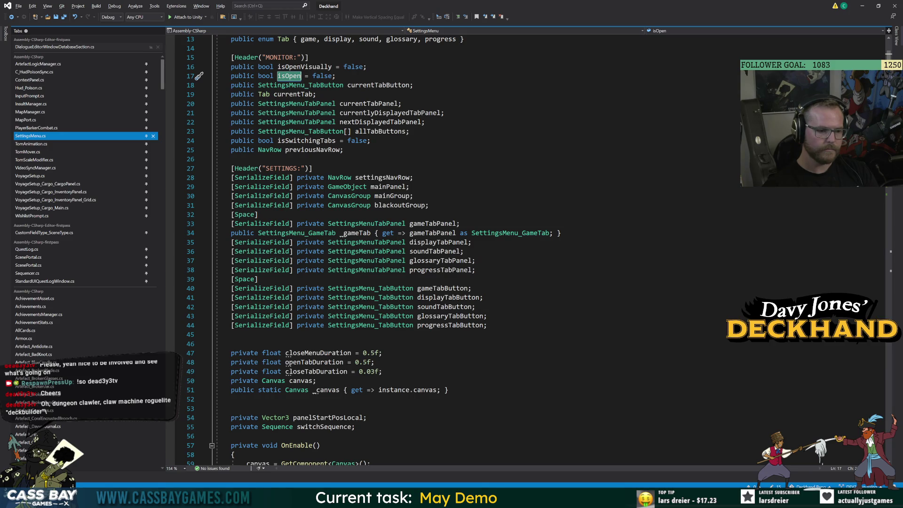
pyautogui.scroll(-16, 423, 249)
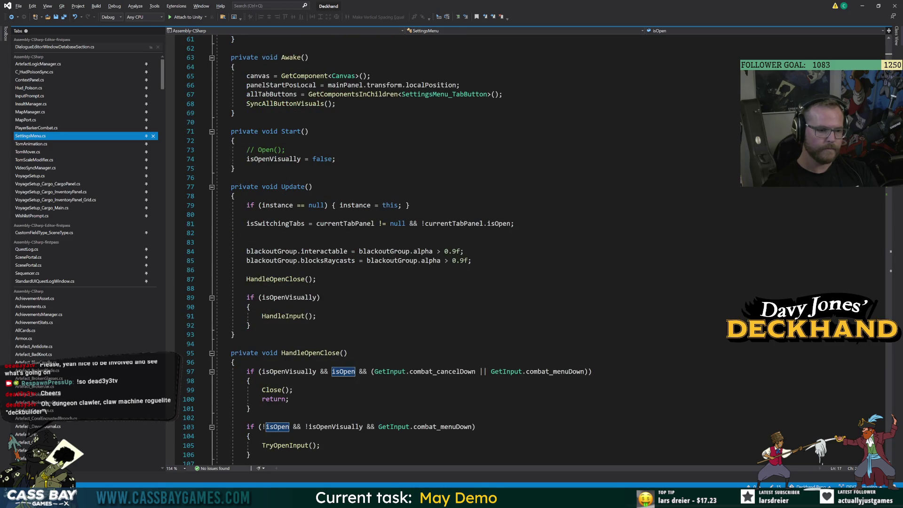
pyautogui.click(273, 390)
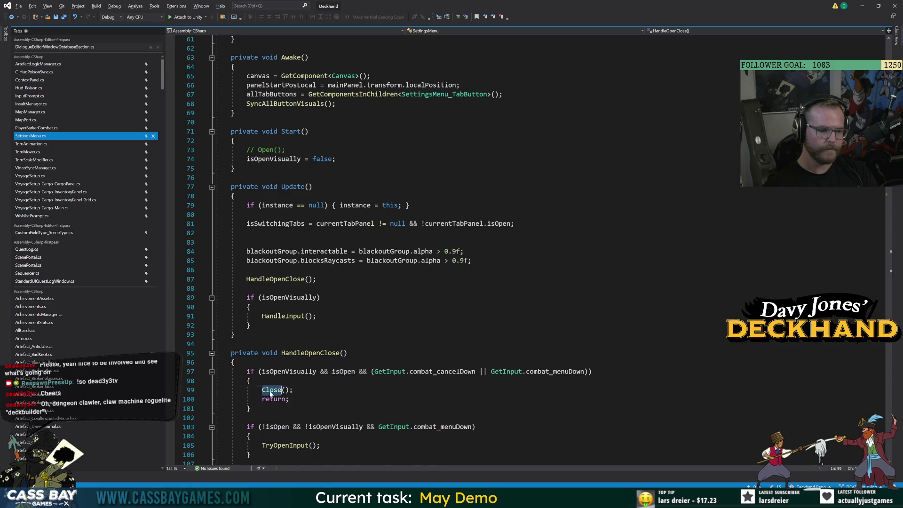
pyautogui.press('F12')
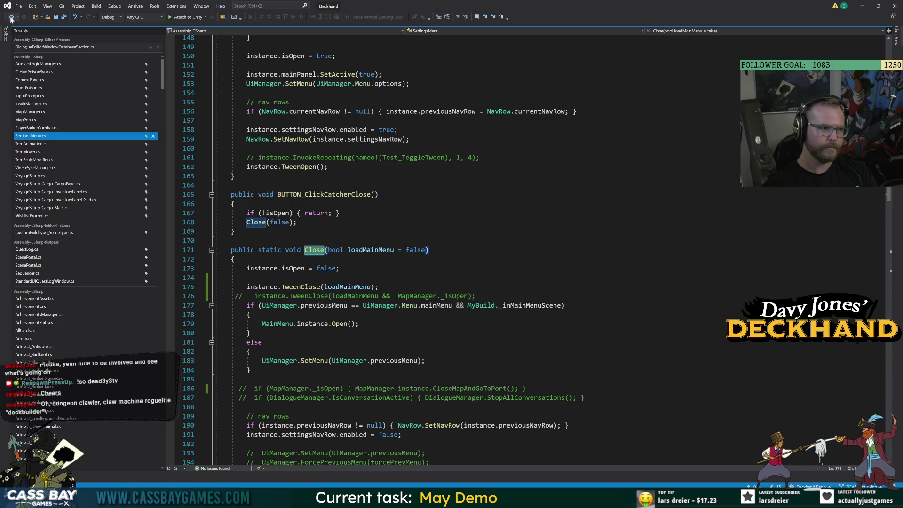
# Begin extending line 88's settings check with an '|| SettingsMenu.instance.' clause.
pyautogui.click(30, 111)
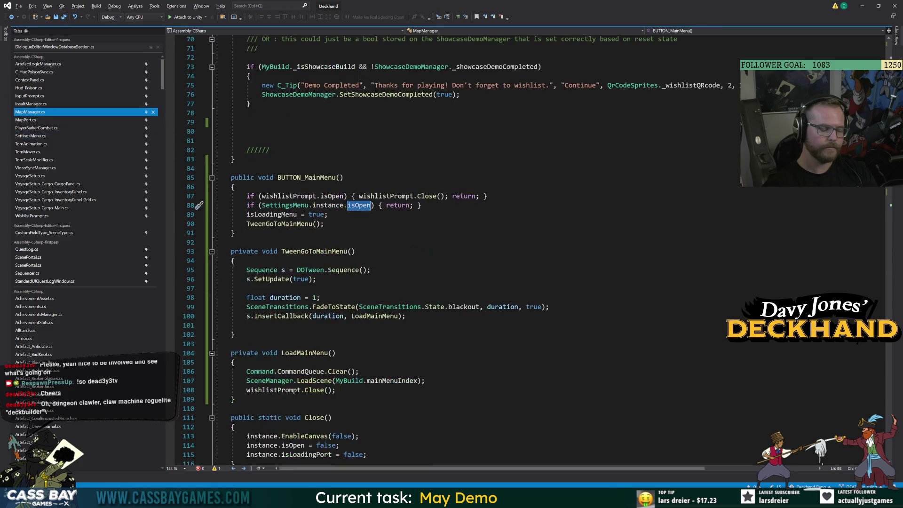
pyautogui.press('Right')
pyautogui.write('|| ')
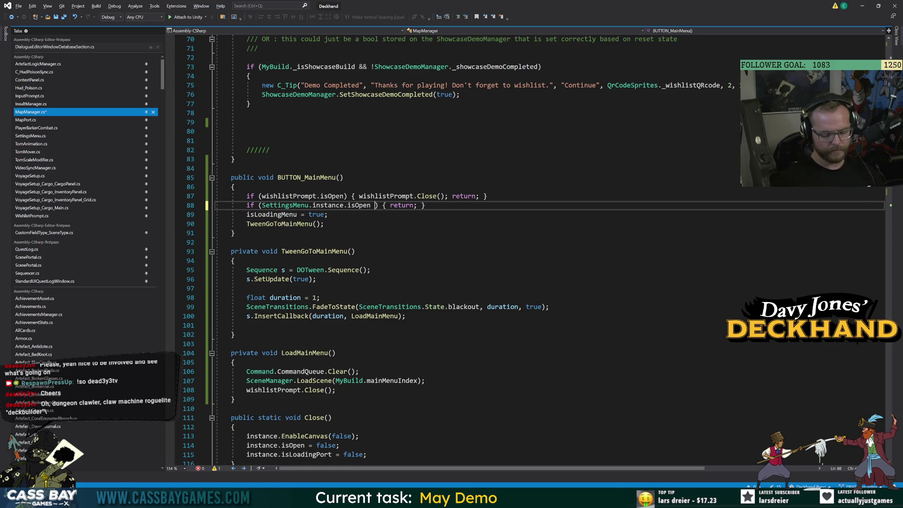
pyautogui.write('SettingsMenu.instance.ma')
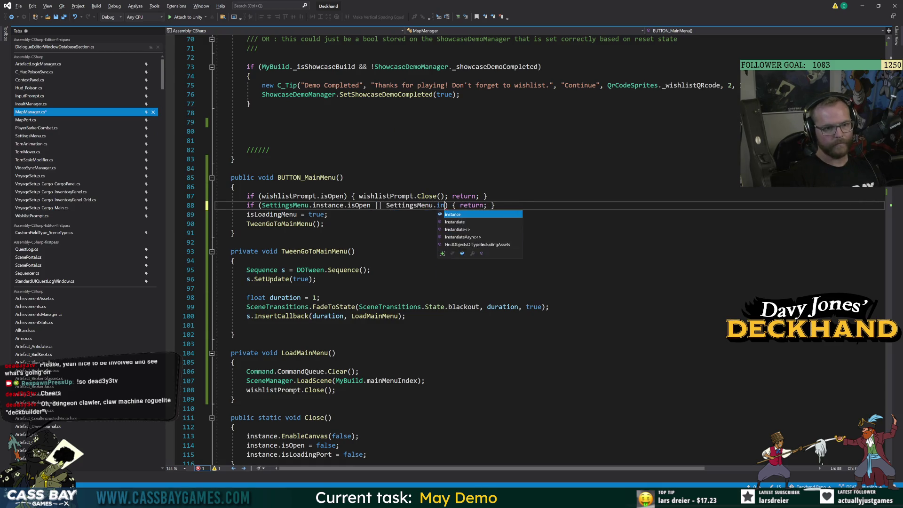
pyautogui.write('p')
pyautogui.press('BackSpace')
pyautogui.press('BackSpace')
pyautogui.press('BackSpace')
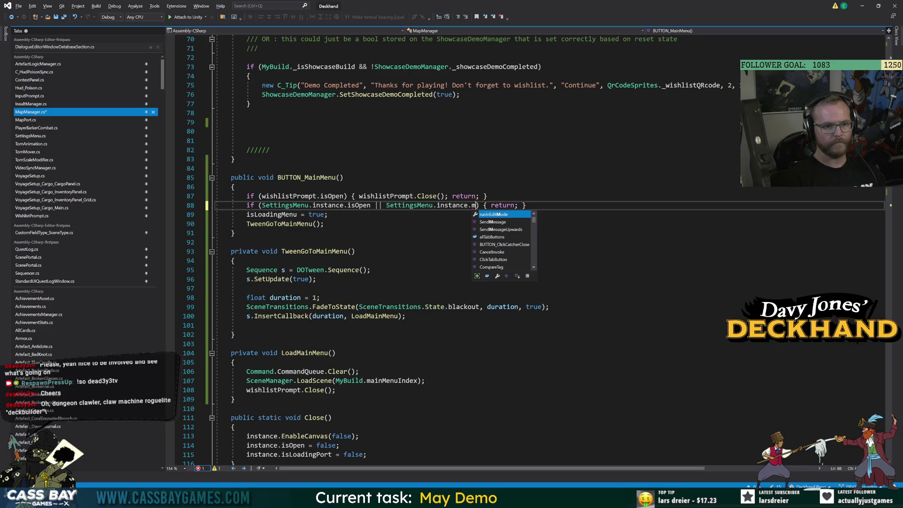
pyautogui.write('u.instance.canvas')
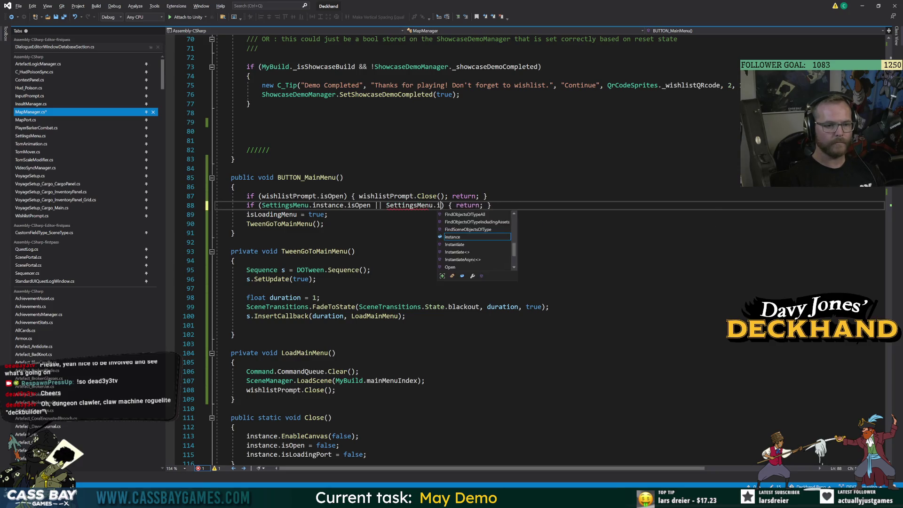
pyautogui.press('BackSpace')
pyautogui.press('BackSpace')
pyautogui.press('BackSpace')
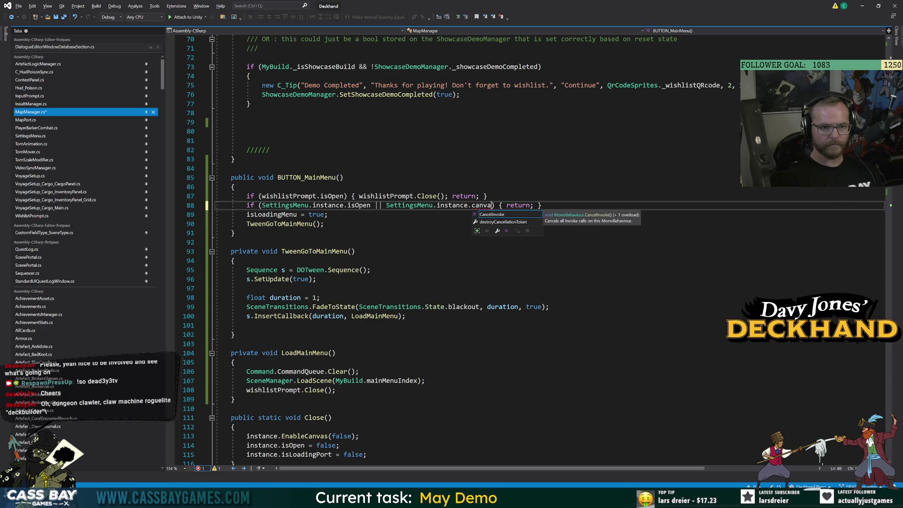
pyautogui.press('Escape')
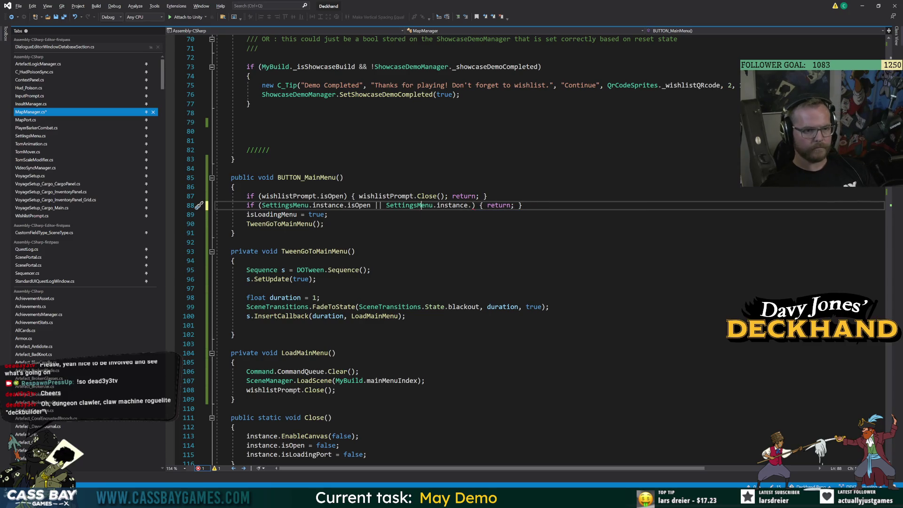
# Check SettingsMenu's isOpen and isOpenVisually fields, then complete the guard with isOpenVisually.
pyautogui.click(404, 205)
pyautogui.press('F12')
pyautogui.click(290, 187)
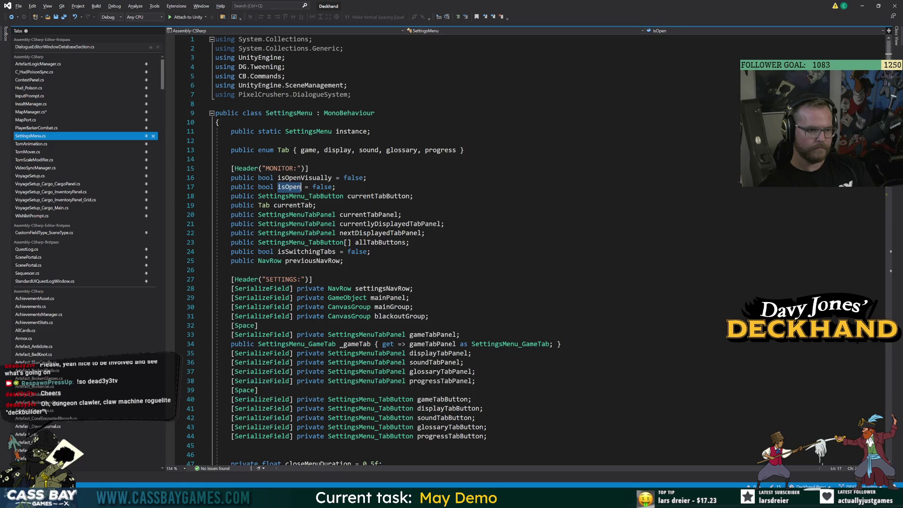
pyautogui.click(305, 178)
pyautogui.click(11, 17)
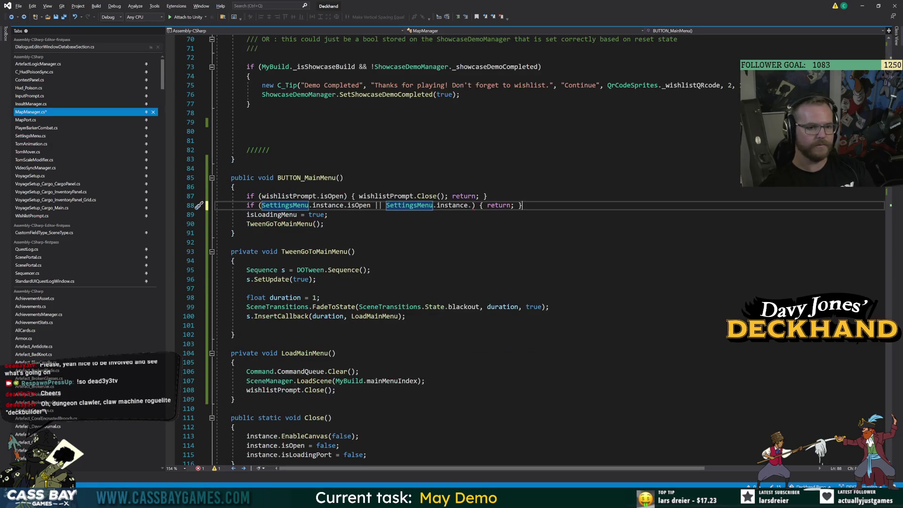
pyautogui.click(473, 205)
pyautogui.write('isO')
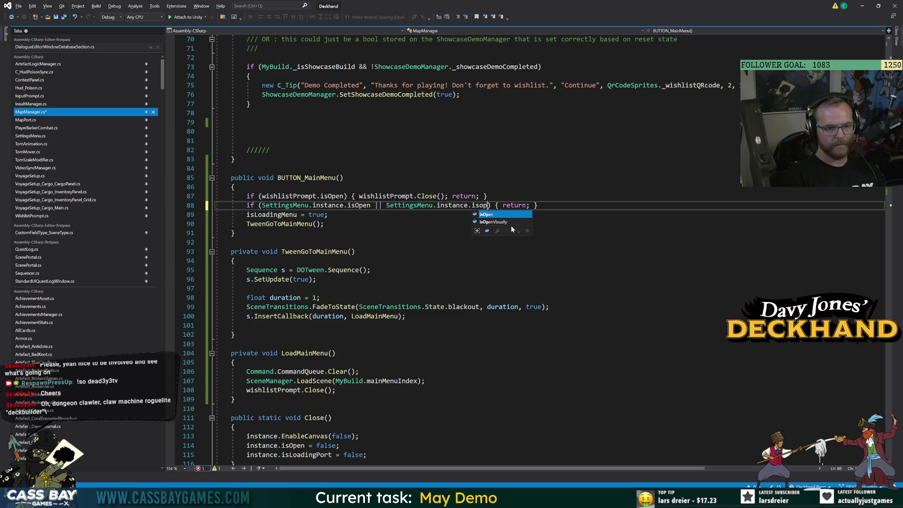
pyautogui.press('Tab')
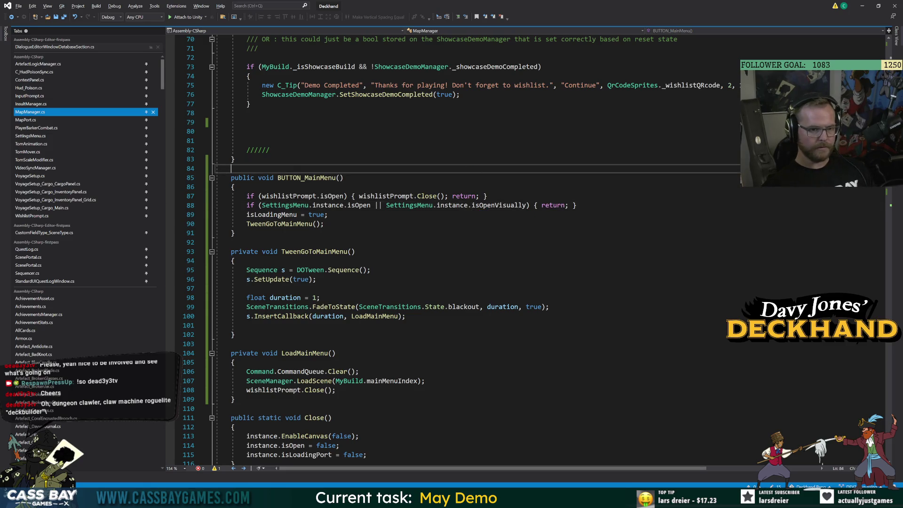
pyautogui.click(233, 260)
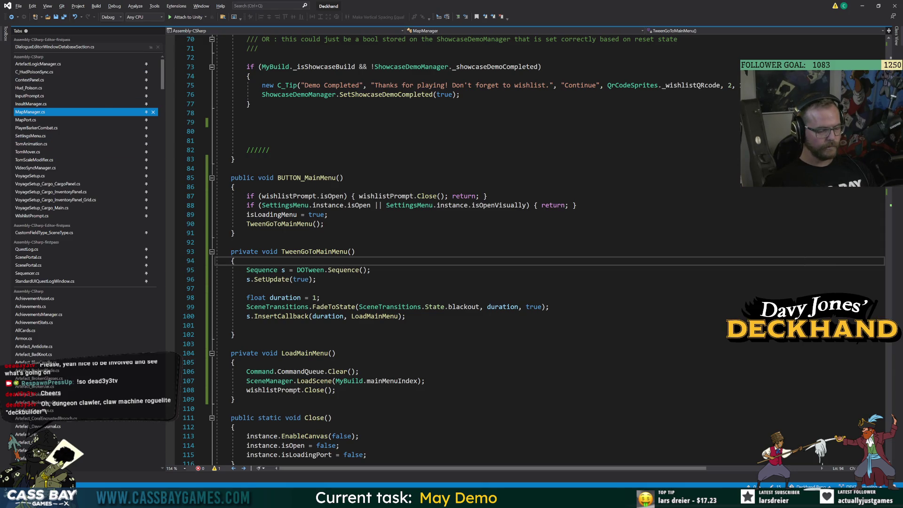
pyautogui.moveTo(631, 499)
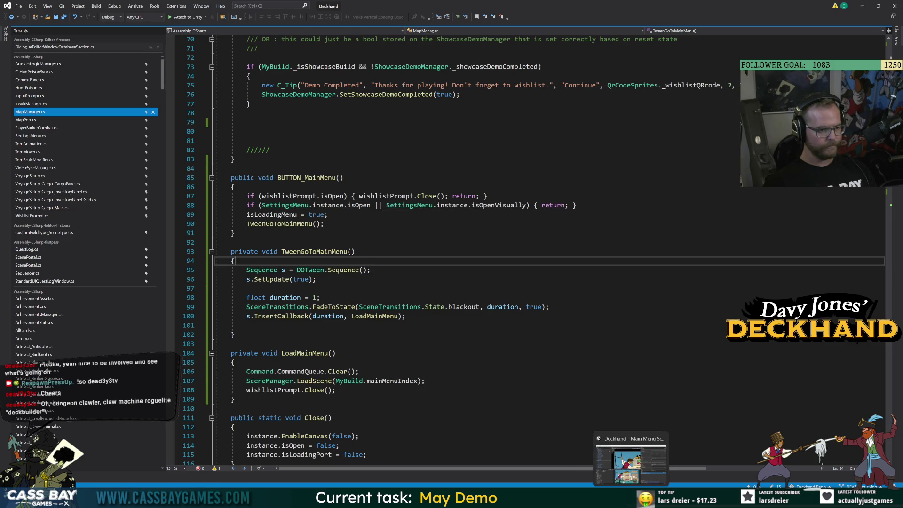
# Play-test Escape on the map, start a voyage to reach the Cargo screen, then stop Play.
pyautogui.click(630, 463)
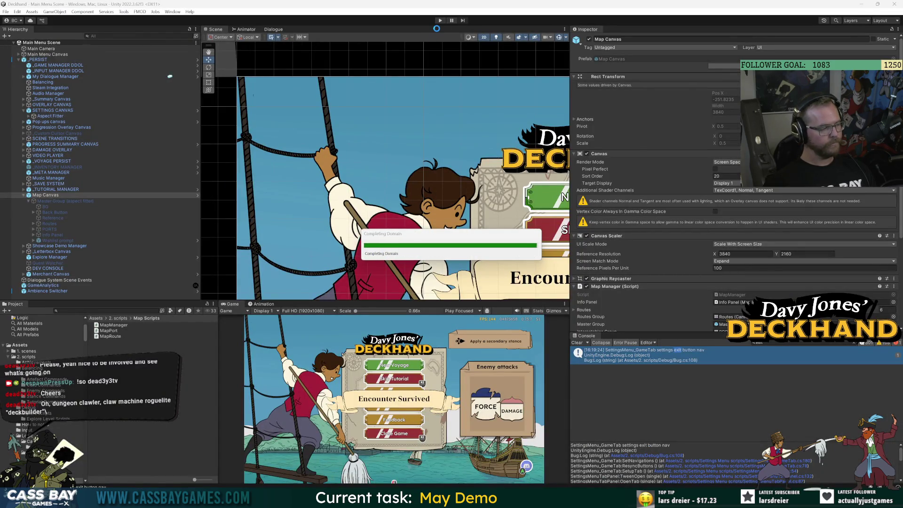
pyautogui.click(438, 22)
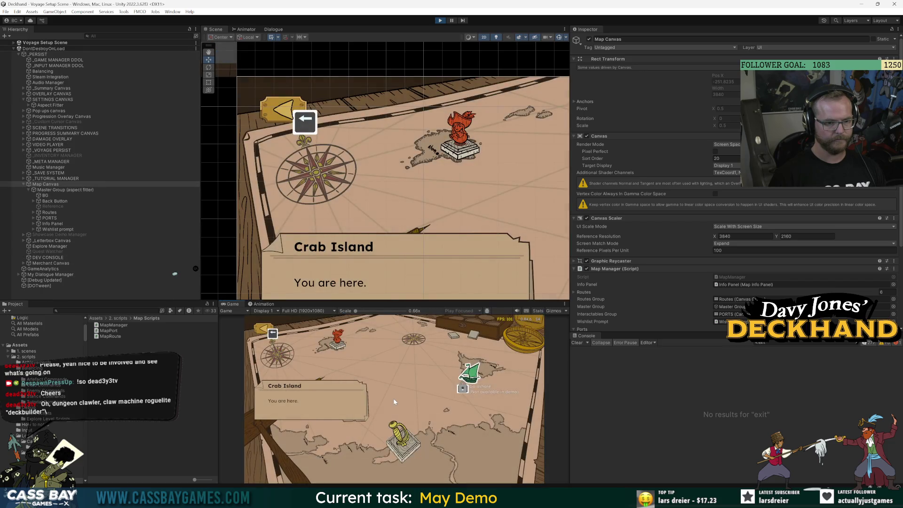
pyautogui.press('Escape')
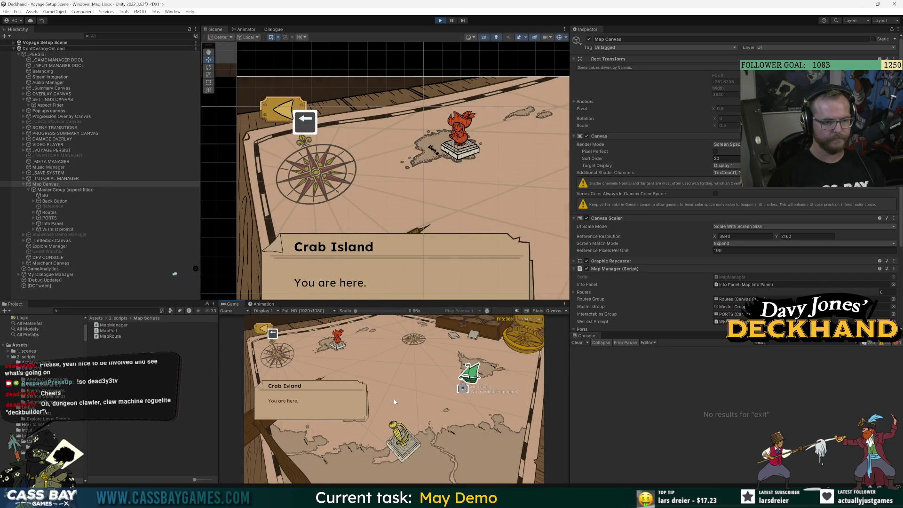
pyautogui.press('Escape')
pyautogui.press('Escape')
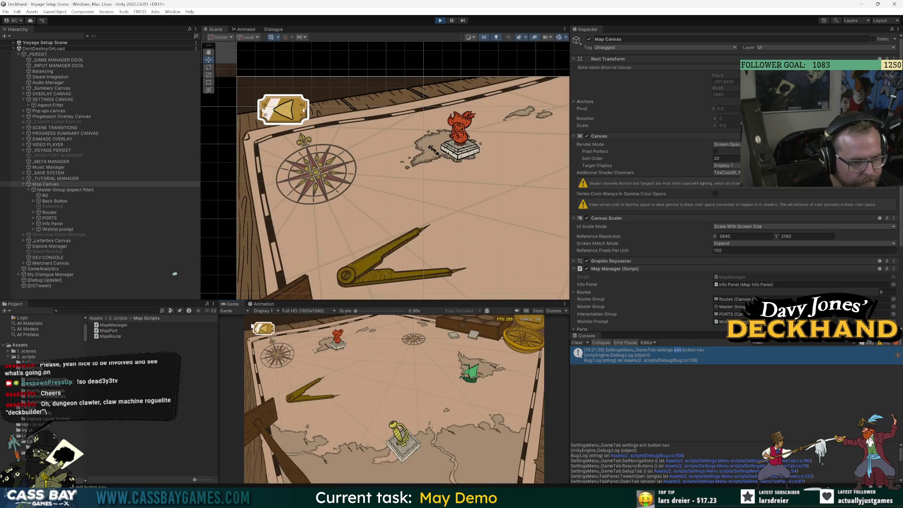
pyautogui.click(404, 442)
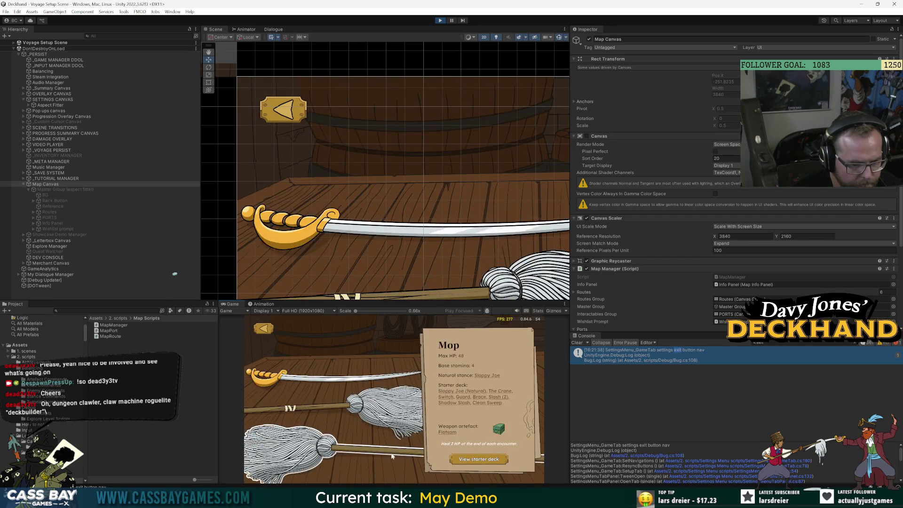
pyautogui.click(316, 374)
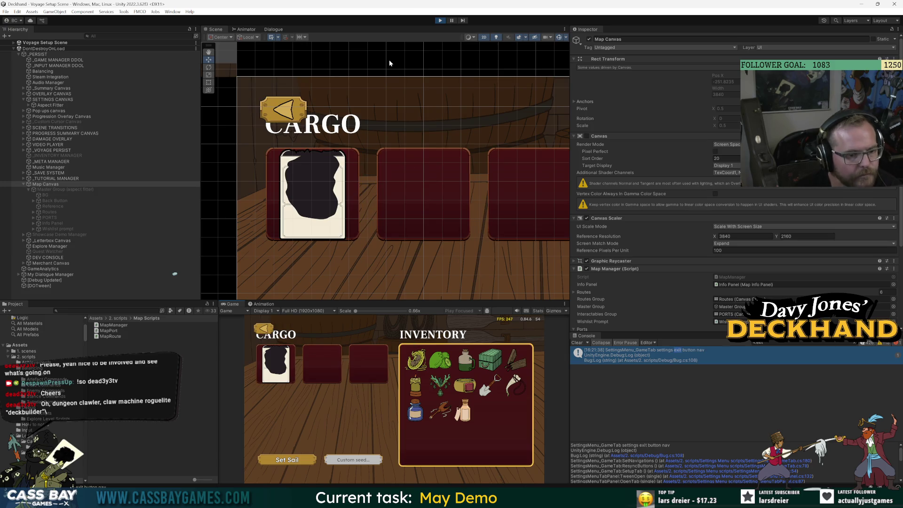
pyautogui.moveTo(465, 414)
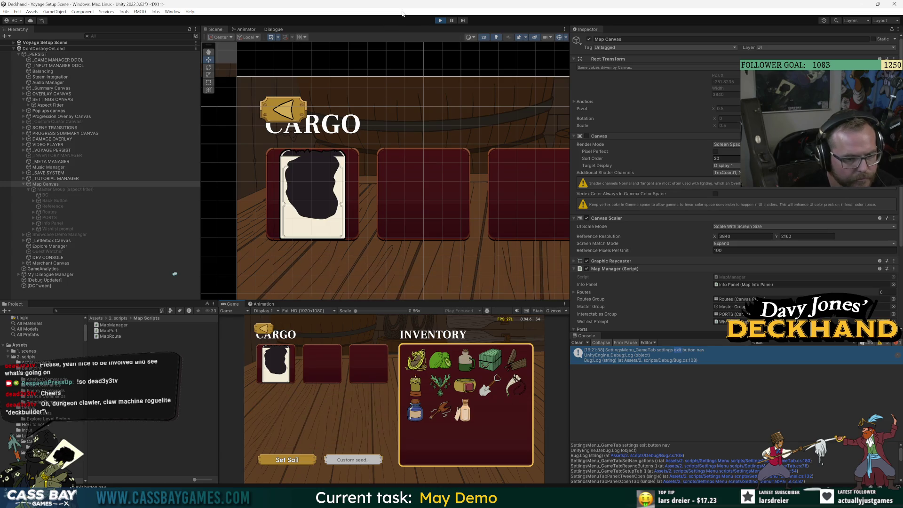
pyautogui.click(439, 20)
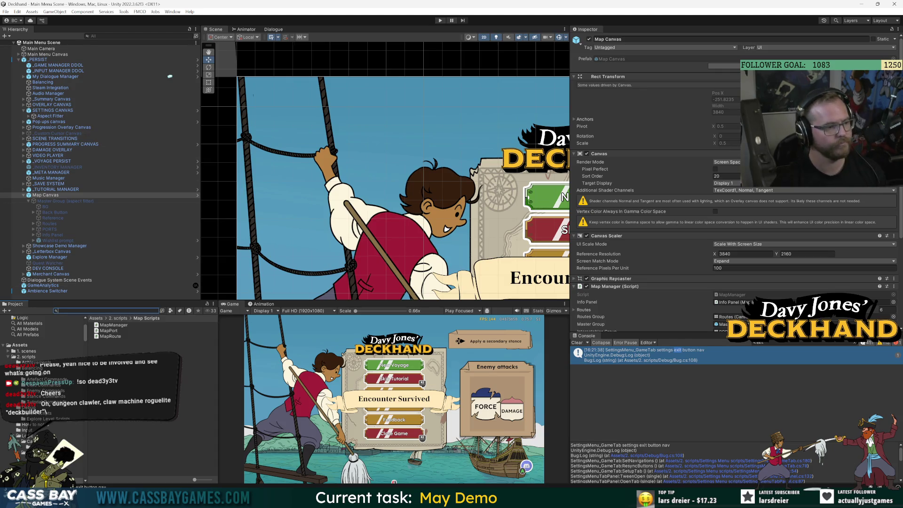
# Open the Voyage Setup Canvas prefab and make the Choose Cargo Menu visible.
pyautogui.write('voyage setup')
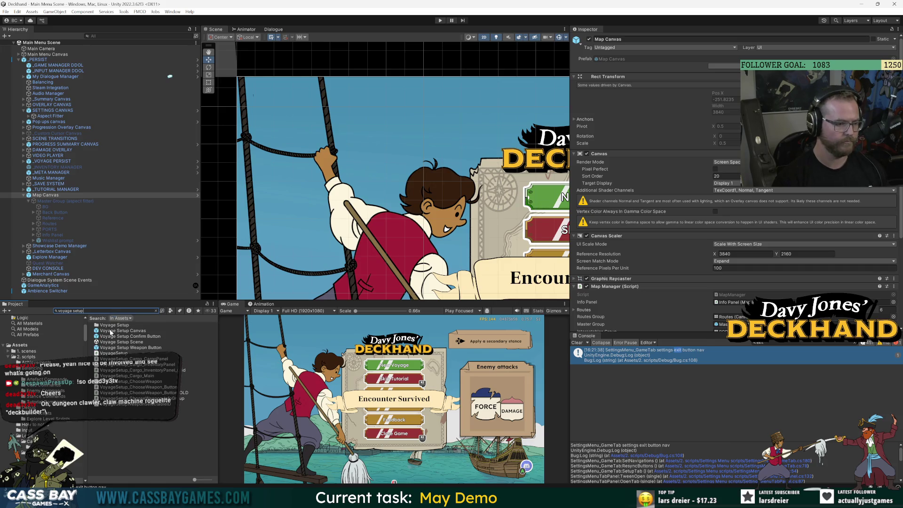
pyautogui.doubleClick(111, 333)
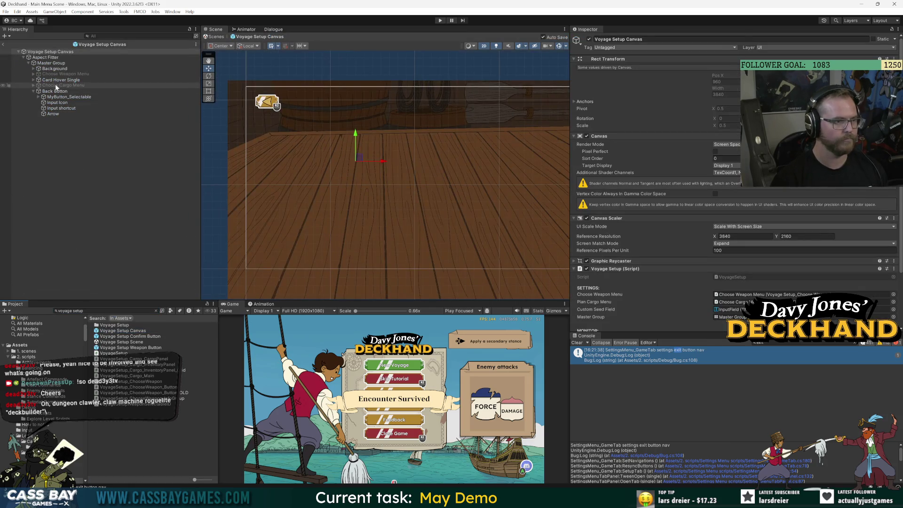
pyautogui.click(56, 85)
pyautogui.click(589, 39)
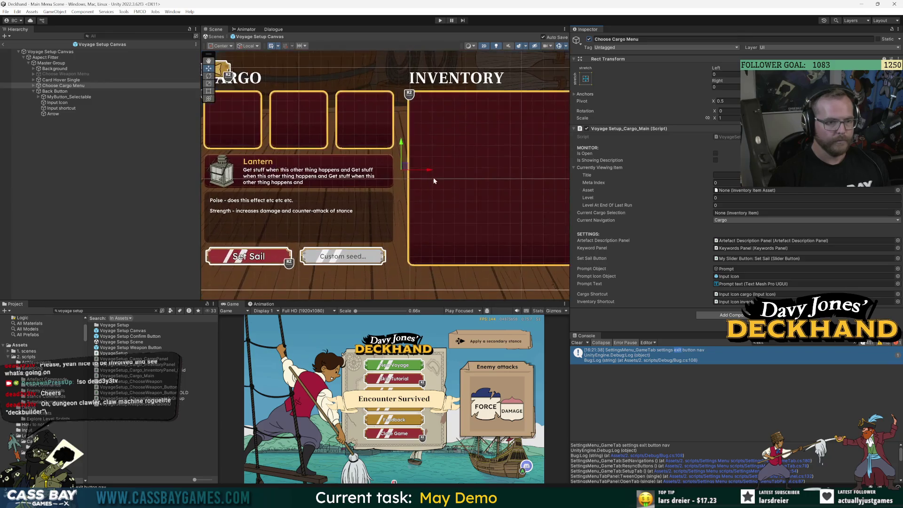
pyautogui.moveTo(433, 178); pyautogui.dragTo(474, 199)
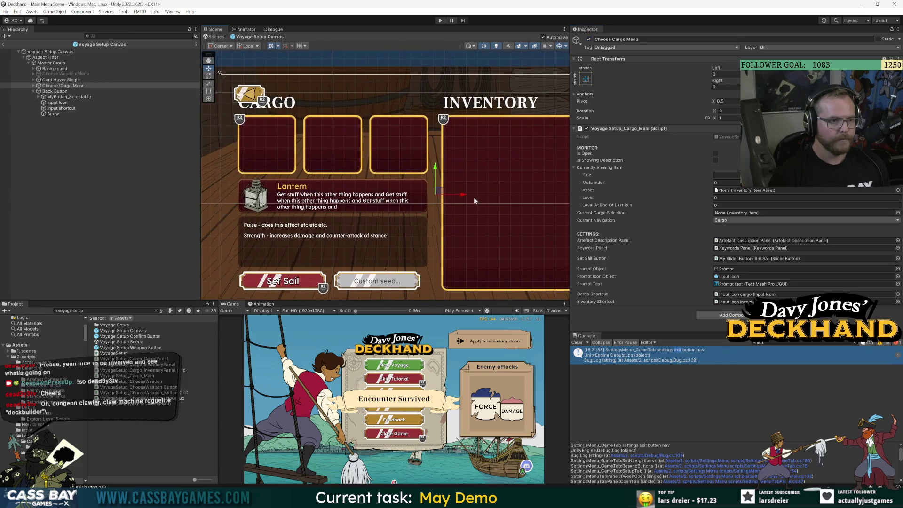
# Expand Choose Cargo Menu's panels and shorten the Inventory Panel's height.
pyautogui.click(33, 85)
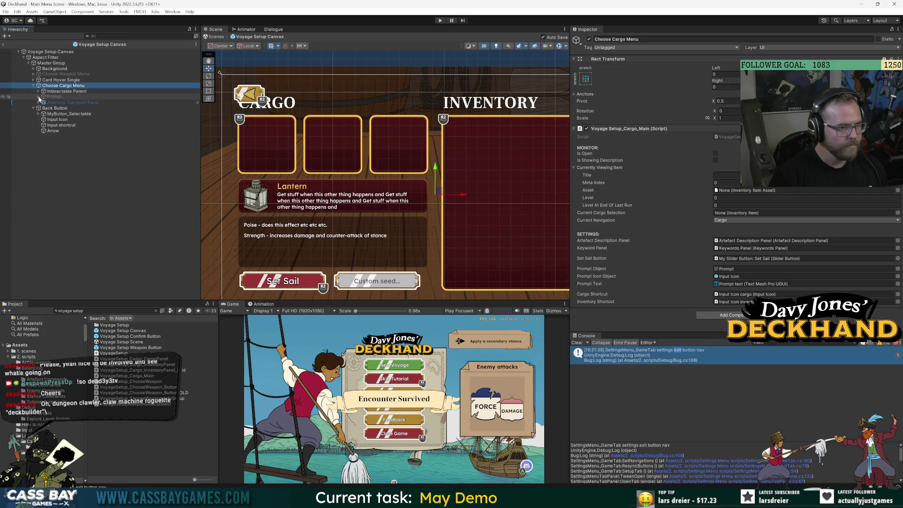
pyautogui.click(38, 91)
pyautogui.click(43, 97)
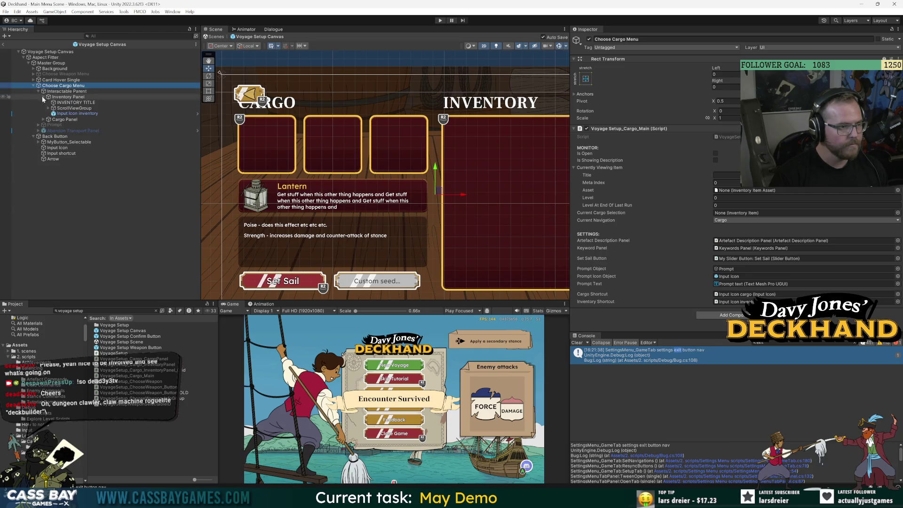
pyautogui.click(43, 120)
pyautogui.click(190, 97)
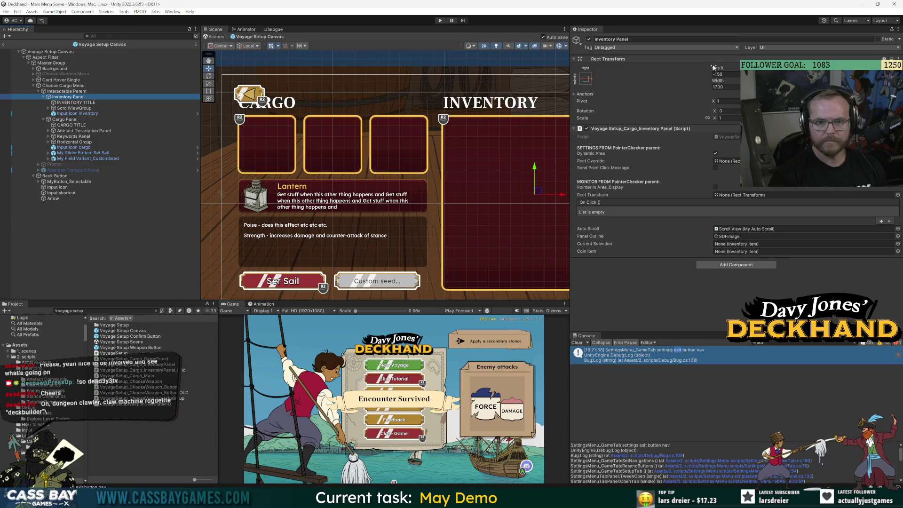
pyautogui.moveTo(776, 81); pyautogui.dragTo(734, 81)
pyautogui.scroll(-2, 499, 211)
pyautogui.moveTo(498, 211); pyautogui.dragTo(367, 207)
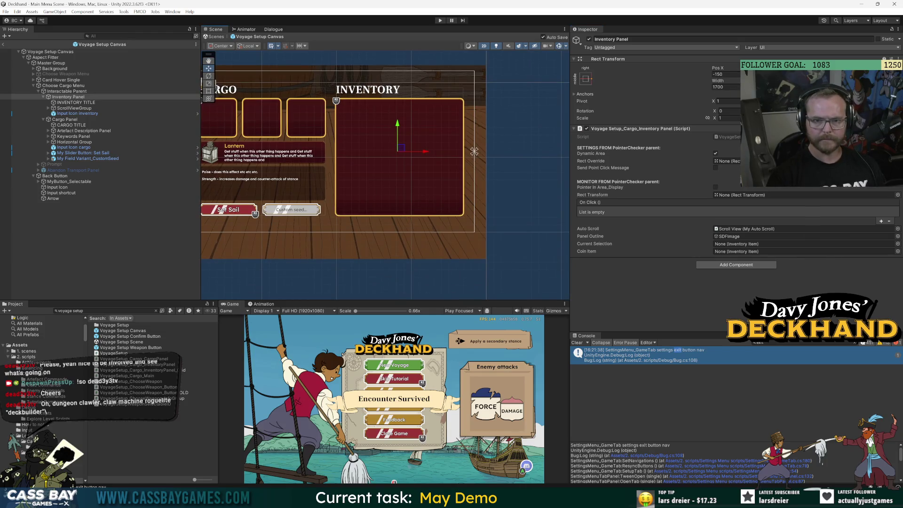
pyautogui.scroll(-1, 244, 152)
# Select the Cargo Panel and undo an accidental change to it.
pyautogui.click(66, 120)
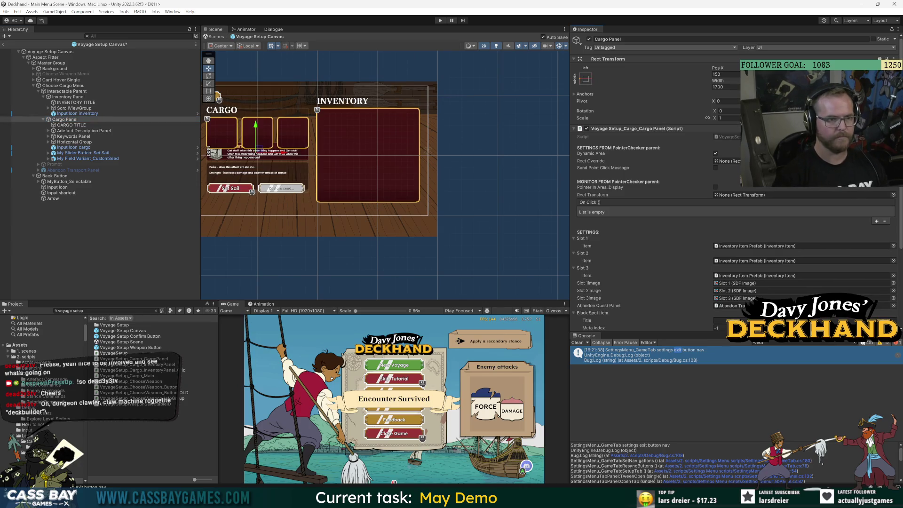
pyautogui.moveTo(324, 143); pyautogui.dragTo(464, 139)
pyautogui.hotkey('ctrl', 'z')
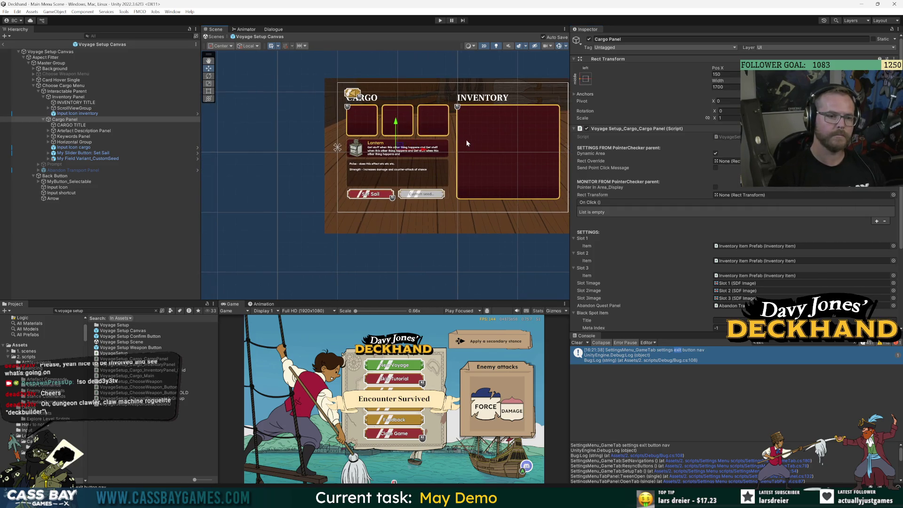
pyautogui.click(74, 131)
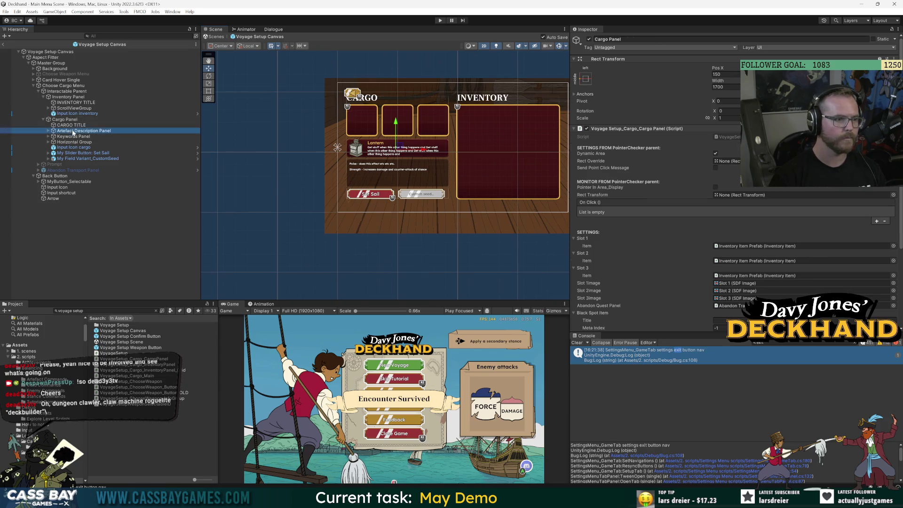
pyautogui.click(68, 120)
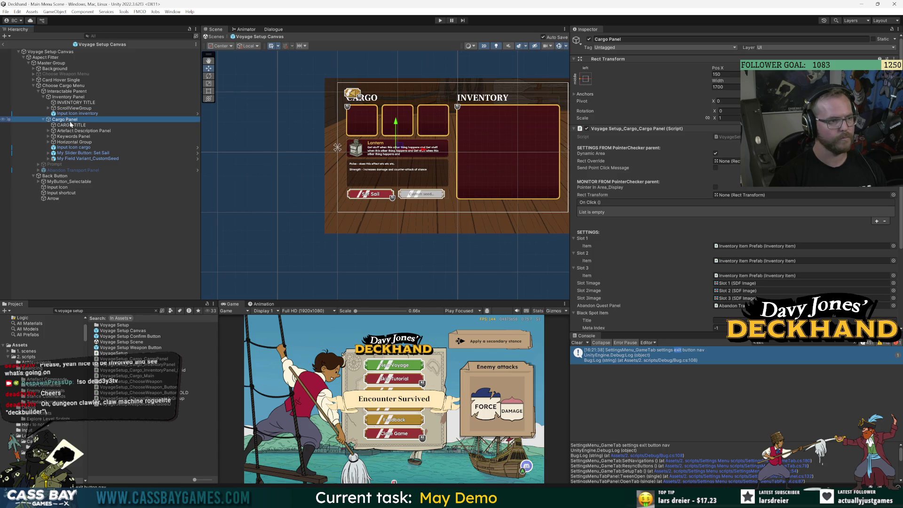
# Move the Cargo panel contents slightly down, settling it with undo/redo, and enlarge the game preview.
pyautogui.moveTo(396, 123); pyautogui.dragTo(396, 130)
pyautogui.hotkey('ctrl', 'z')
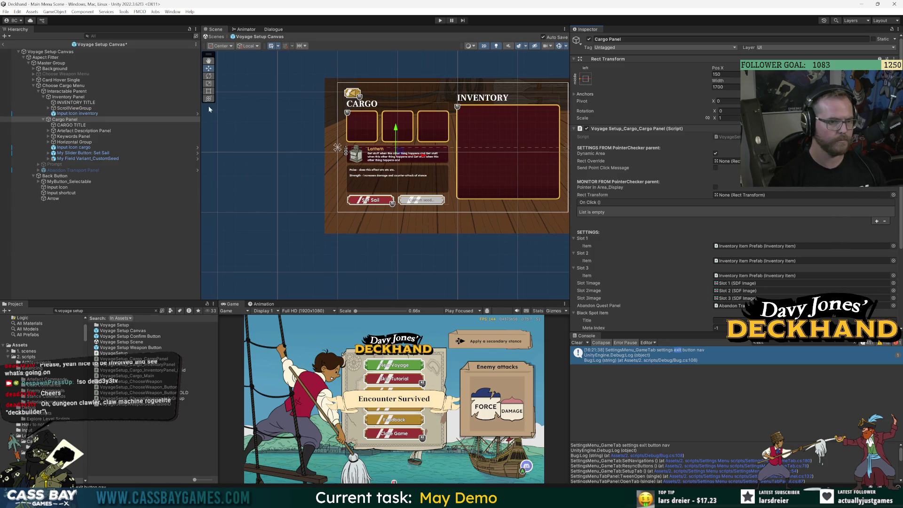
pyautogui.hotkey('ctrl', 'z')
pyautogui.moveTo(396, 123); pyautogui.dragTo(396, 130)
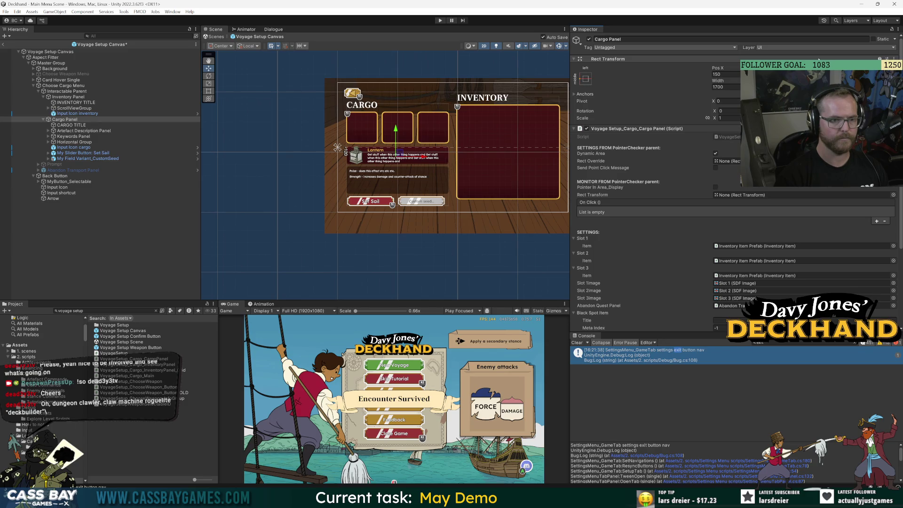
pyautogui.hotkey('ctrl', 'z')
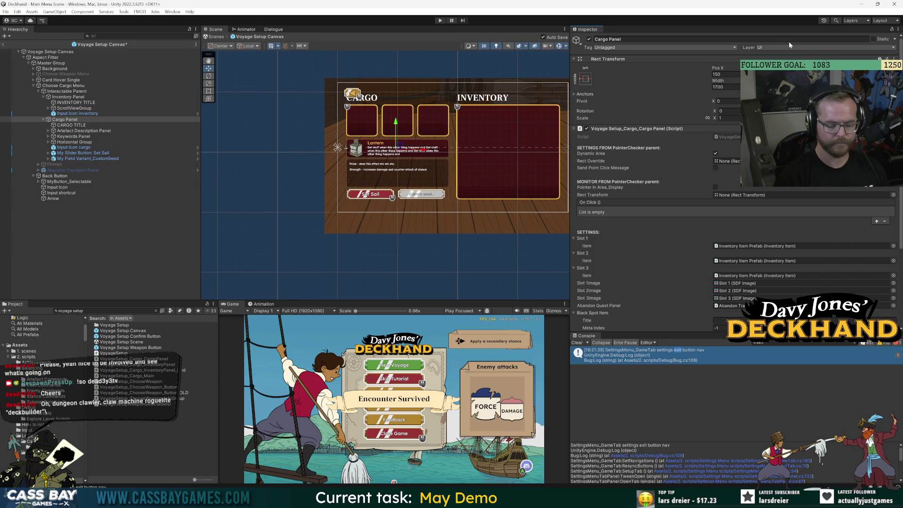
pyautogui.hotkey('ctrl', 'y')
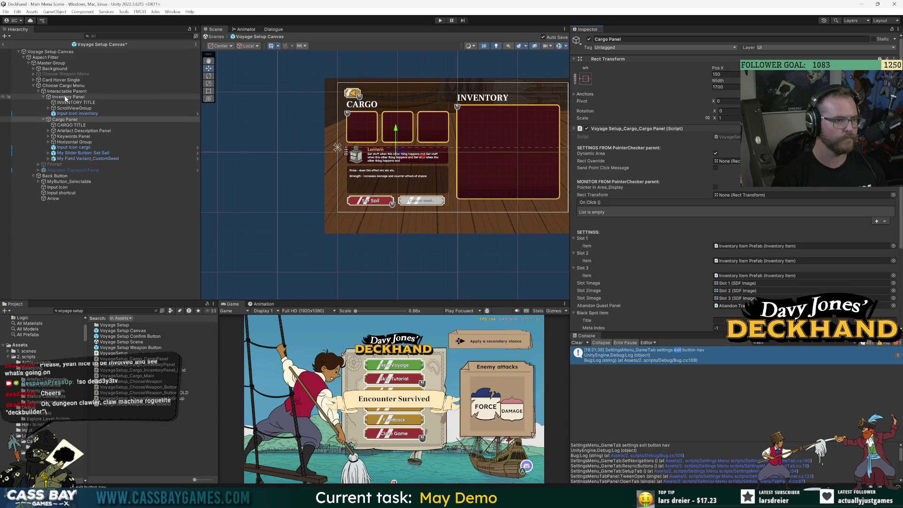
pyautogui.click(69, 97)
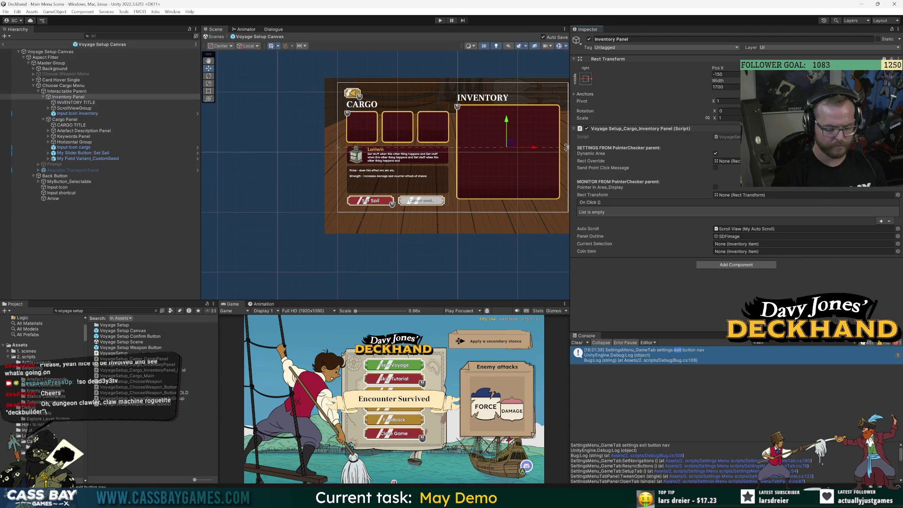
pyautogui.click(129, 226)
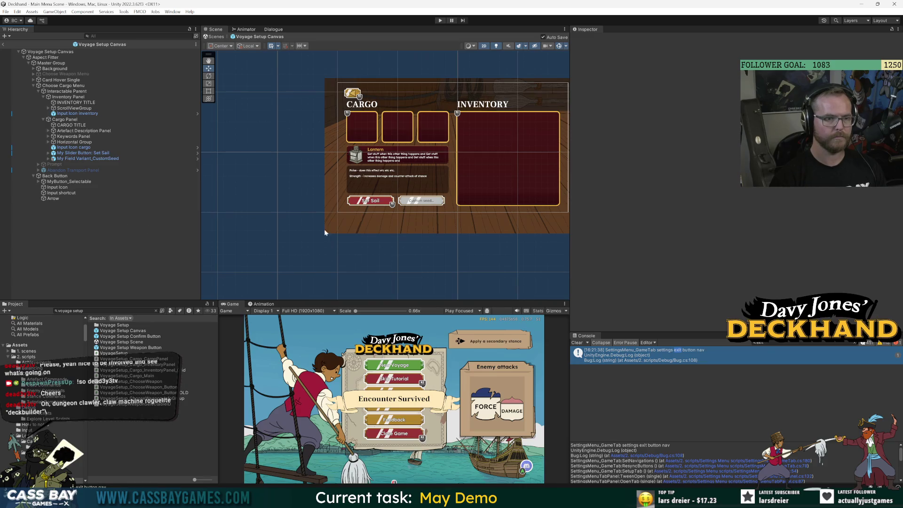
pyautogui.moveTo(386, 299); pyautogui.dragTo(387, 249)
# Select the Back Button, try a 0.5 horizontal scale, then restore it to 1.
pyautogui.scroll(3, 456, 112)
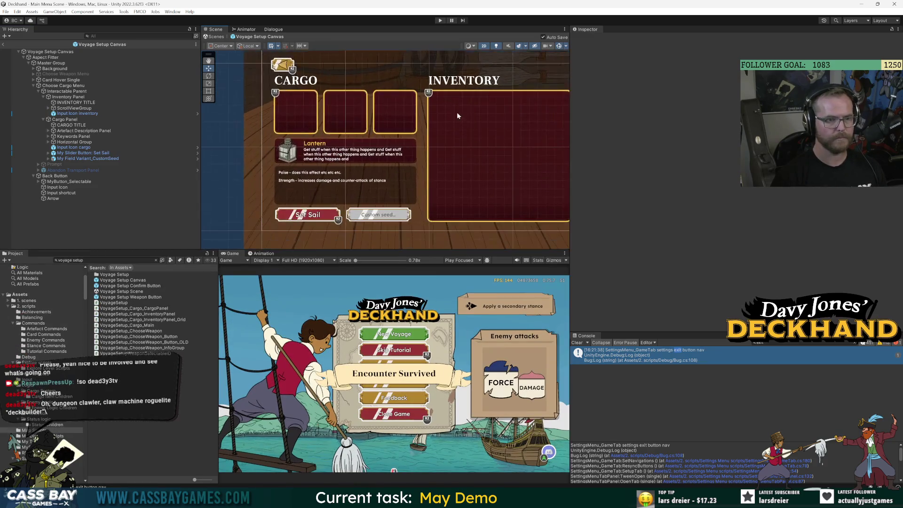
pyautogui.scroll(-1, 429, 124)
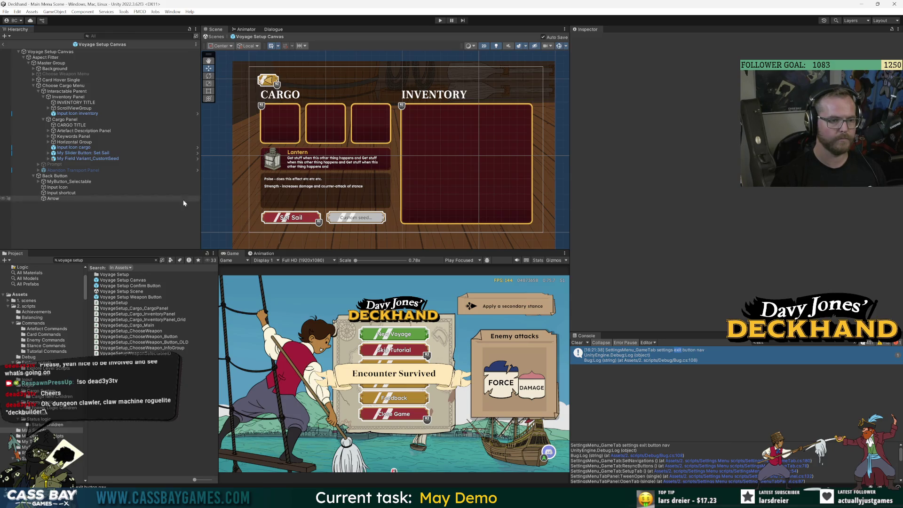
pyautogui.click(66, 120)
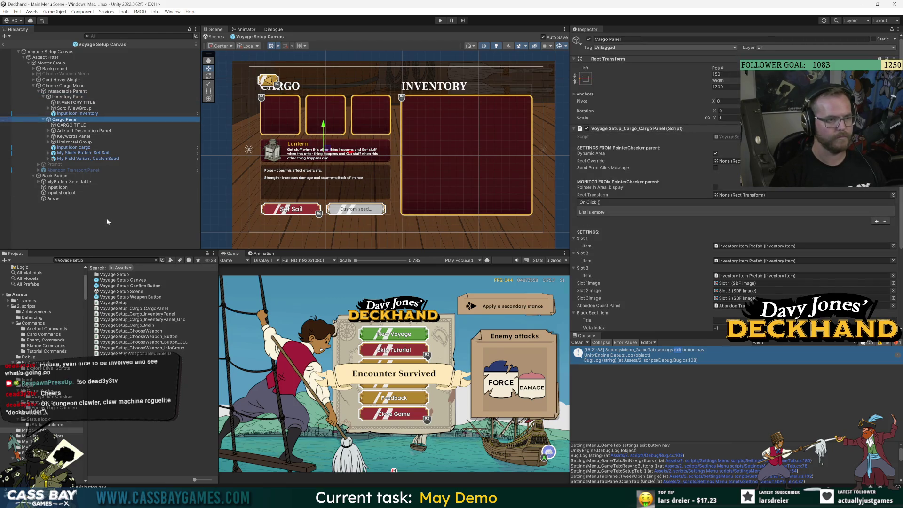
pyautogui.click(66, 219)
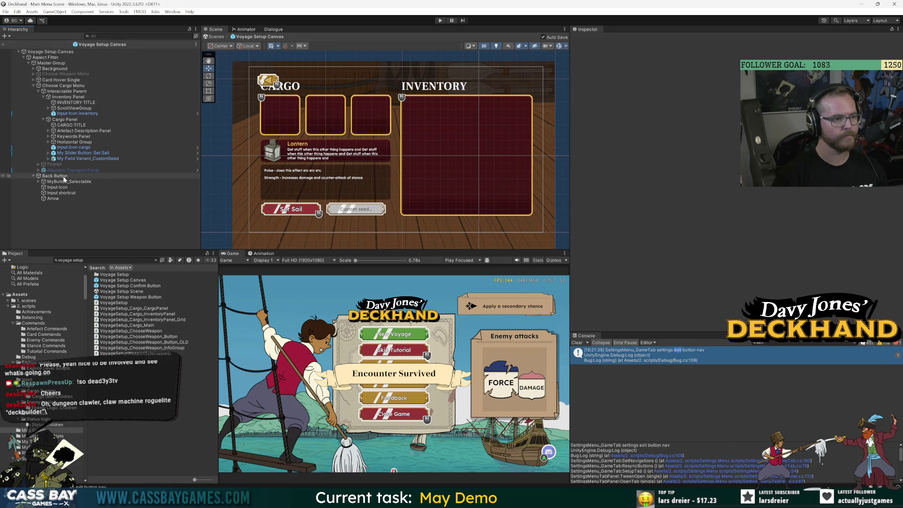
pyautogui.click(55, 177)
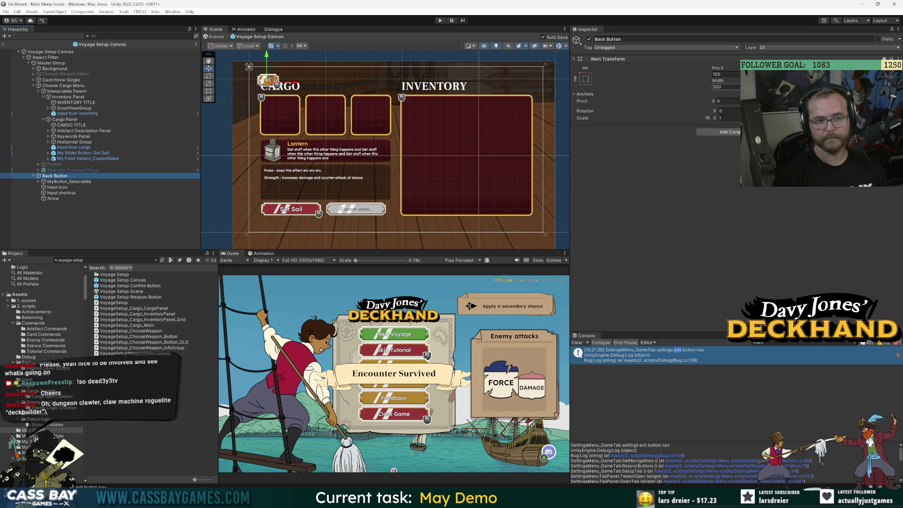
pyautogui.click(727, 118)
pyautogui.write('0')
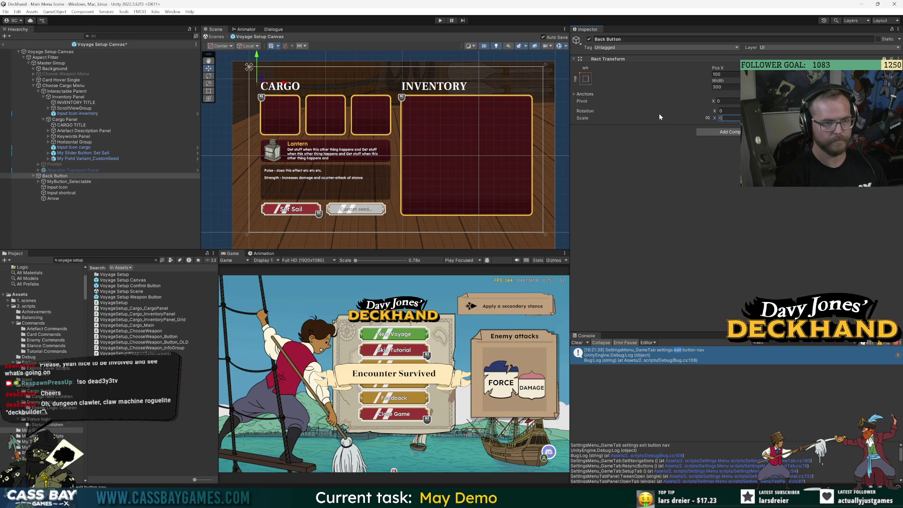
pyautogui.write('.5')
pyautogui.press('Return')
pyautogui.scroll(3, 296, 112)
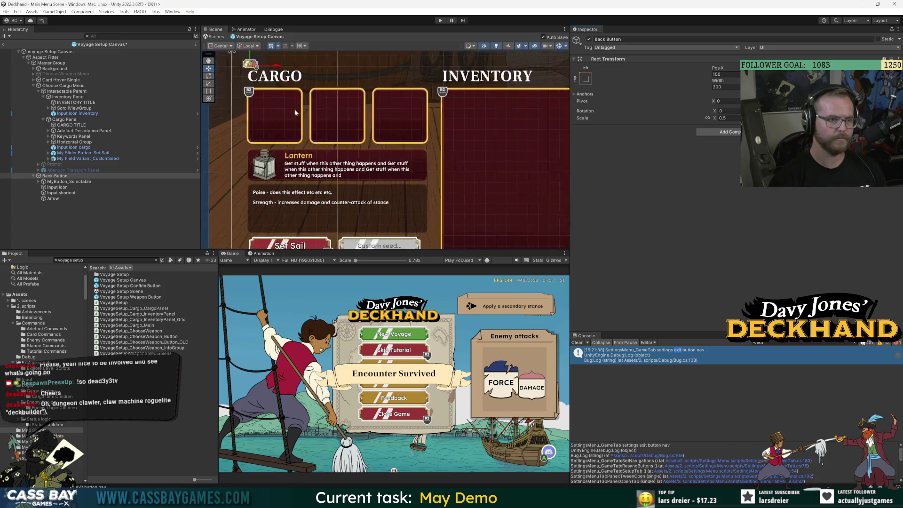
pyautogui.scroll(1, 295, 112)
pyautogui.scroll(-2, 389, 149)
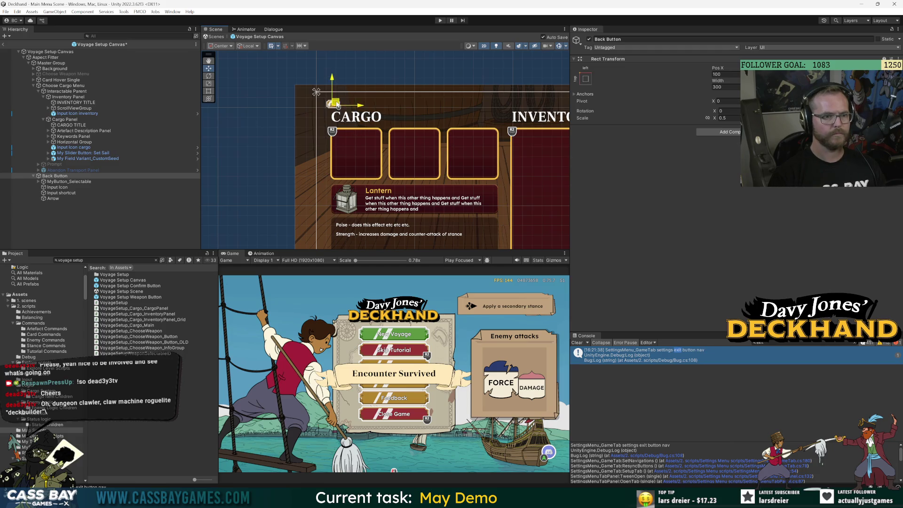
pyautogui.scroll(-2, 403, 132)
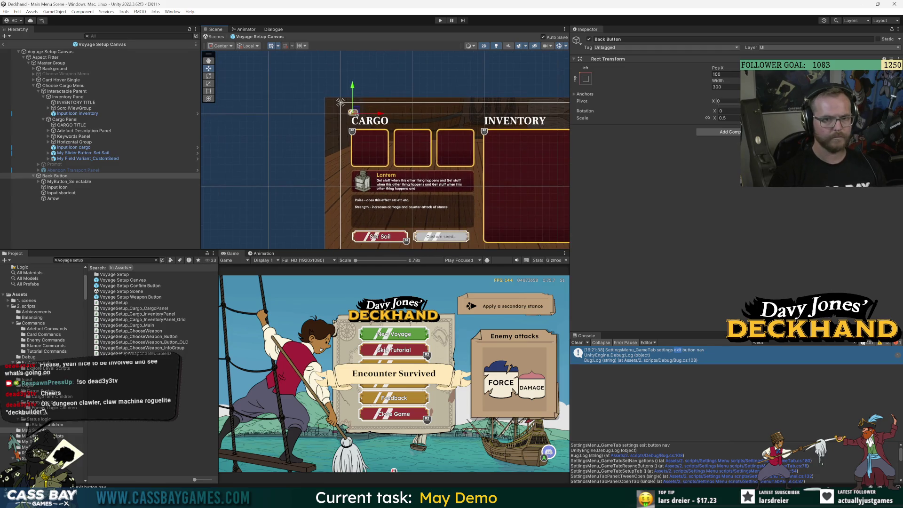
pyautogui.click(726, 118)
pyautogui.write('1')
pyautogui.press('Return')
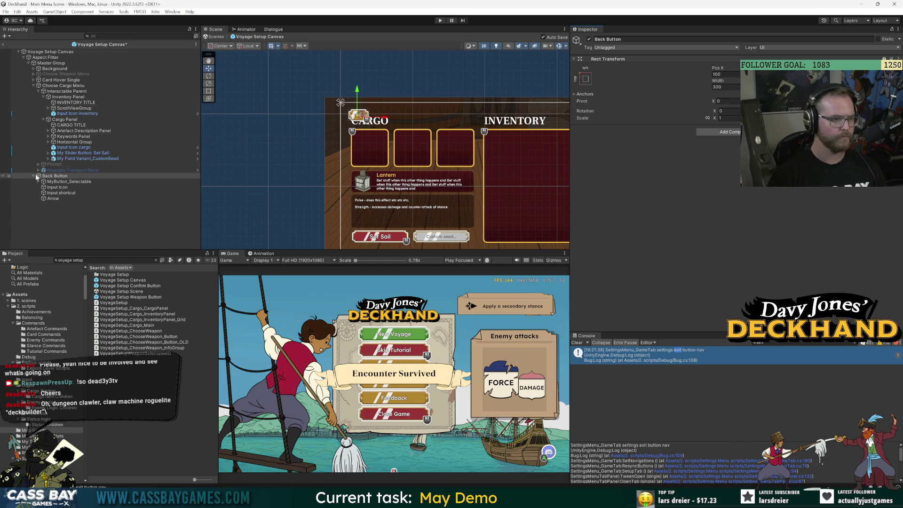
# Set the Back Button's width to 200 and its Arrow's width to 50.
pyautogui.press('f')
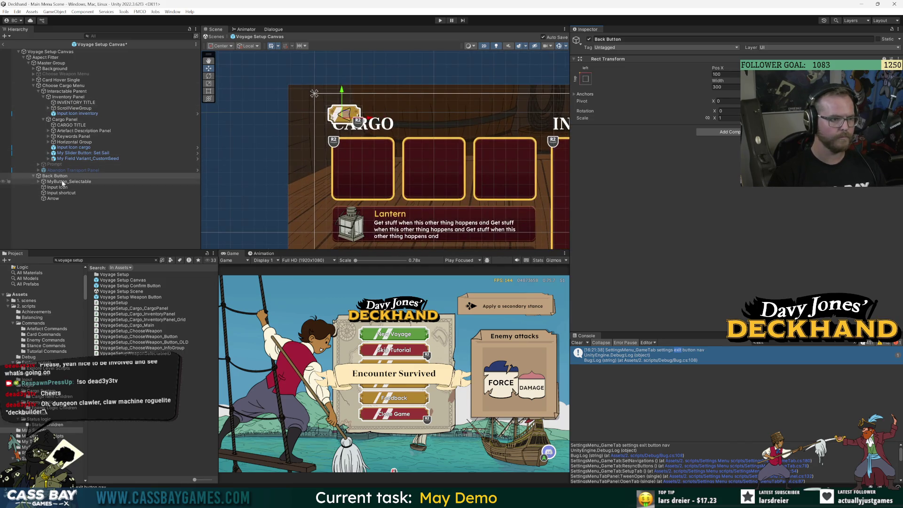
pyautogui.click(726, 87)
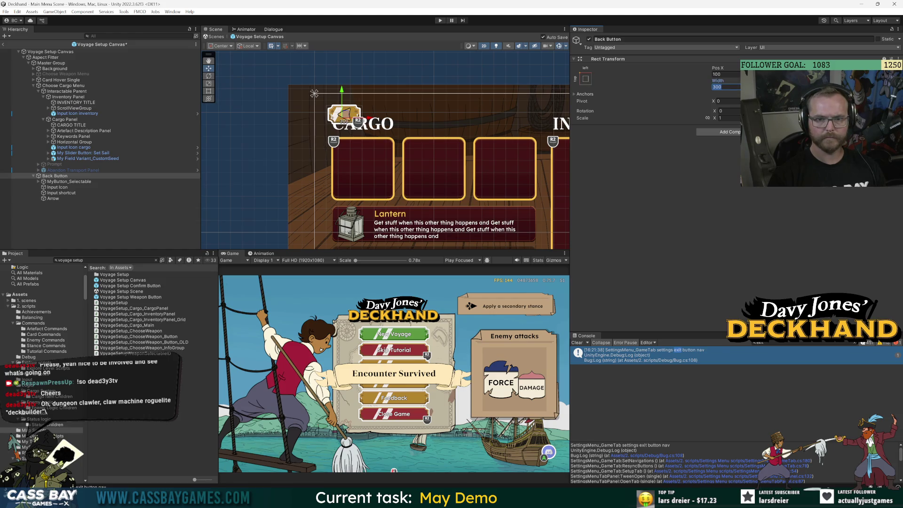
pyautogui.write('200')
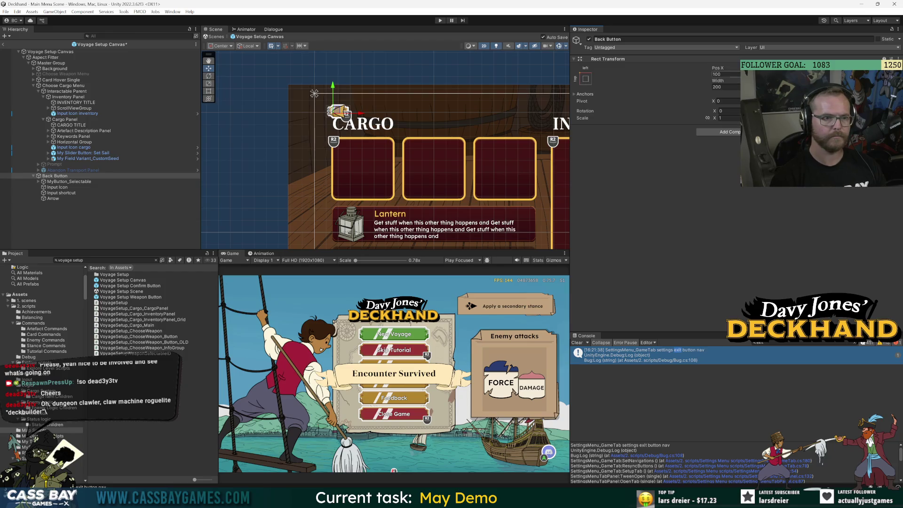
pyautogui.click(52, 198)
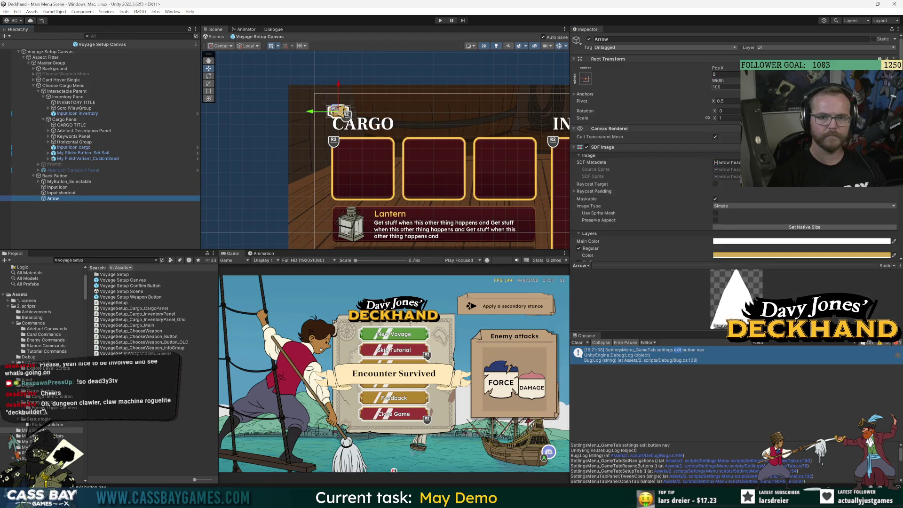
pyautogui.doubleClick(724, 87)
pyautogui.write('50')
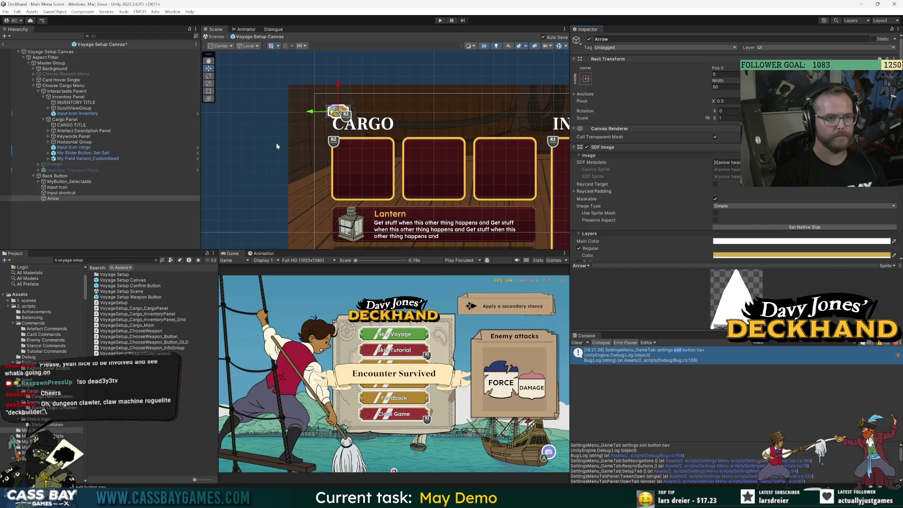
pyautogui.click(277, 146)
pyautogui.scroll(3, 386, 80)
pyautogui.scroll(-5, 427, 129)
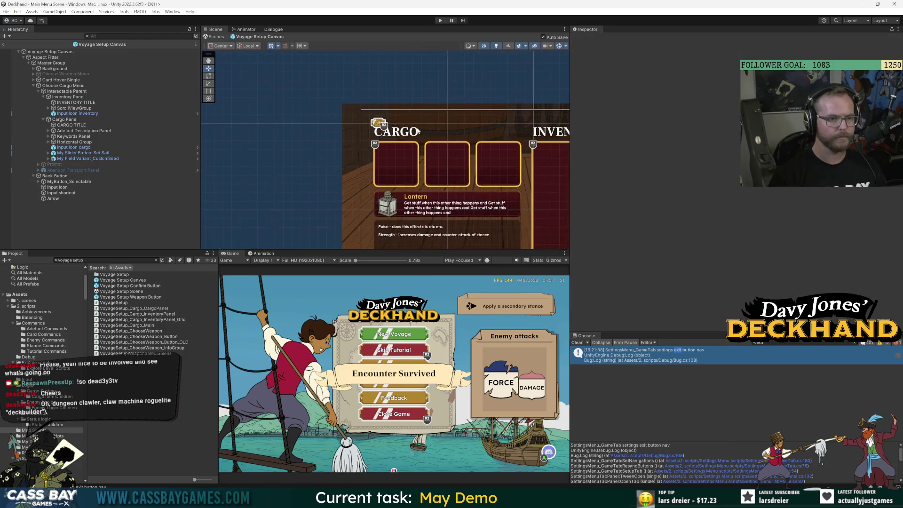
pyautogui.click(55, 176)
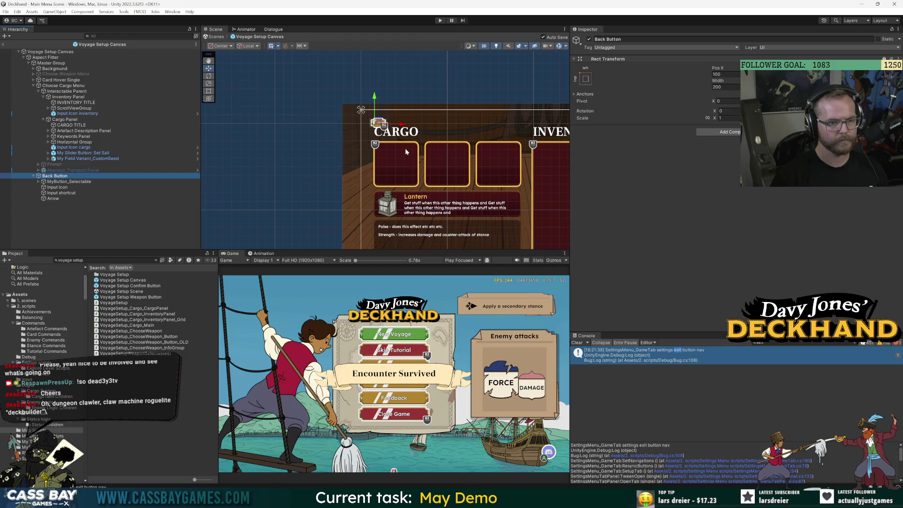
pyautogui.scroll(-3, 414, 153)
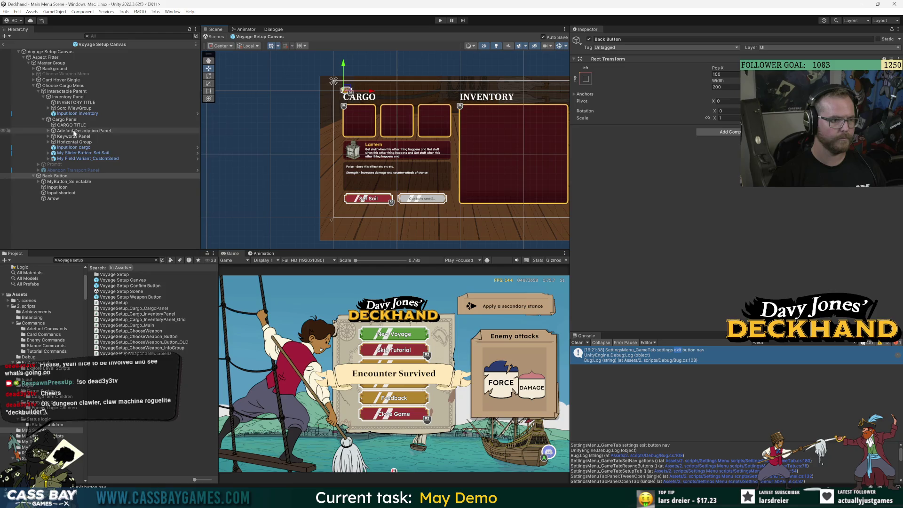
# Move the Cargo Panel down about 10 px, save the scene, then lower the Inventory Panel similarly.
pyautogui.click(69, 121)
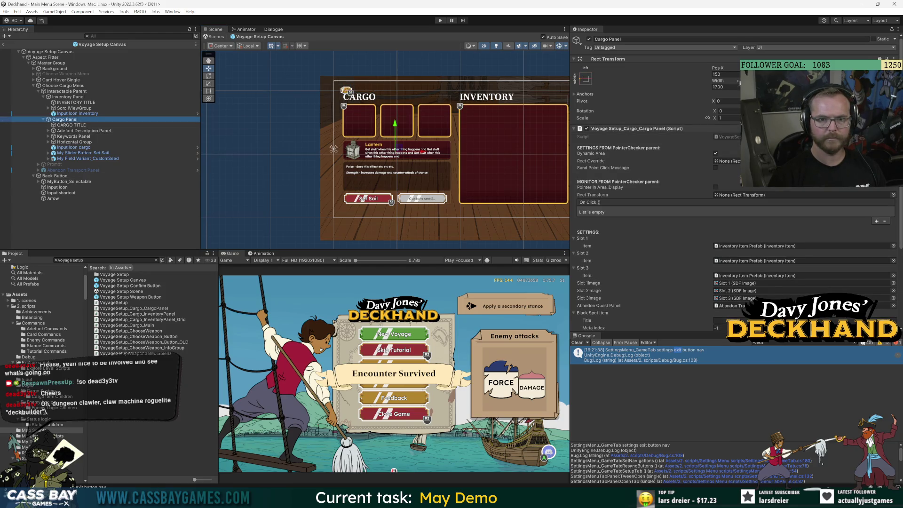
pyautogui.click(677, 83)
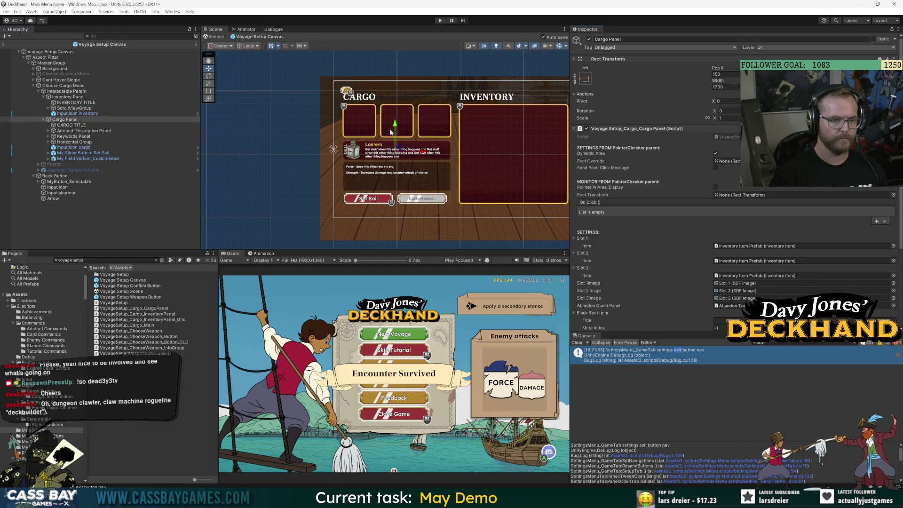
pyautogui.moveTo(391, 132); pyautogui.dragTo(395, 132)
pyautogui.hotkey('ctrl', 's')
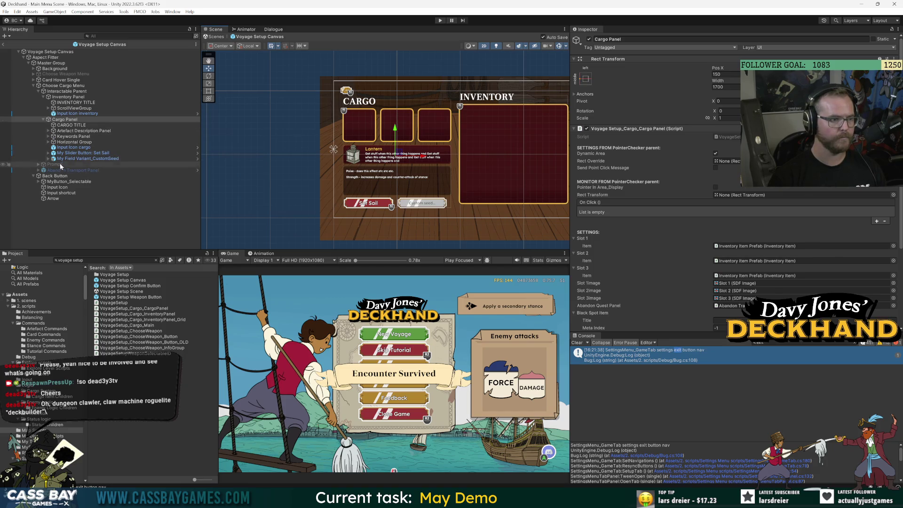
pyautogui.click(64, 97)
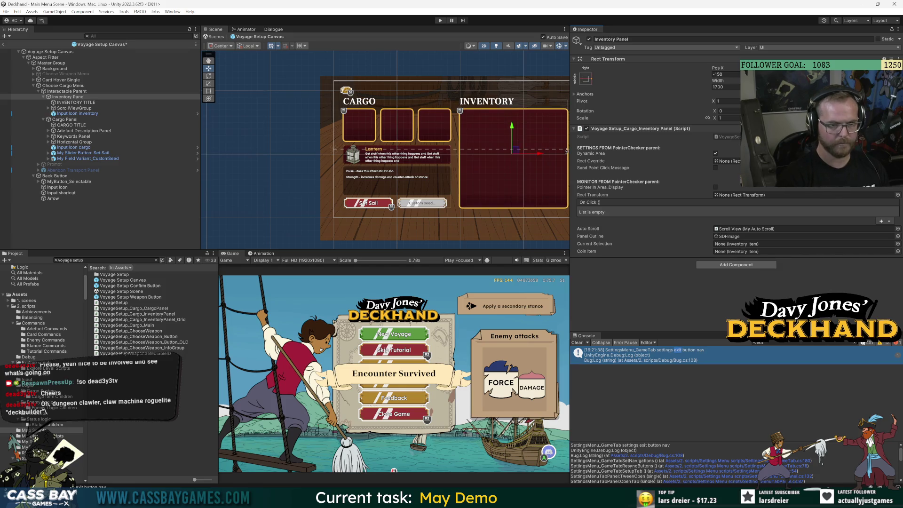
pyautogui.click(495, 101)
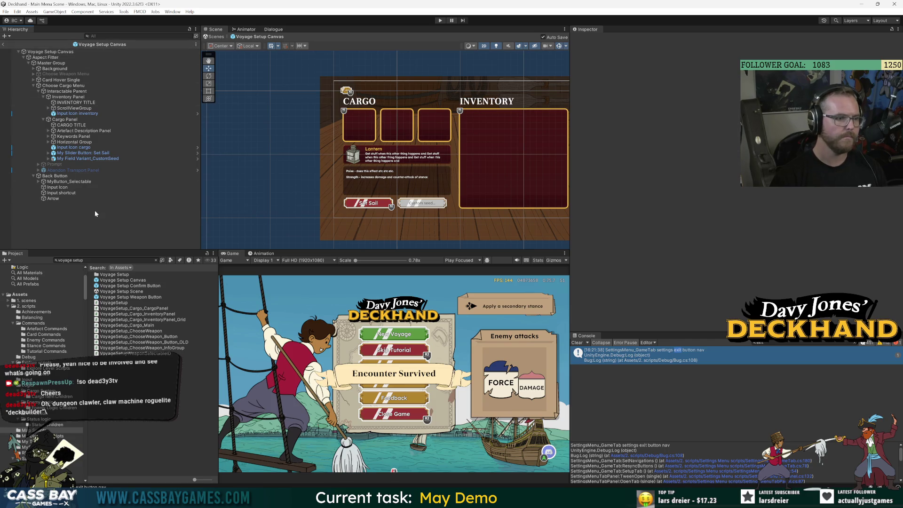
# Inspect the Back Button's MyButton_Selectable child images, framing the view on Image_Outline.
pyautogui.click(61, 182)
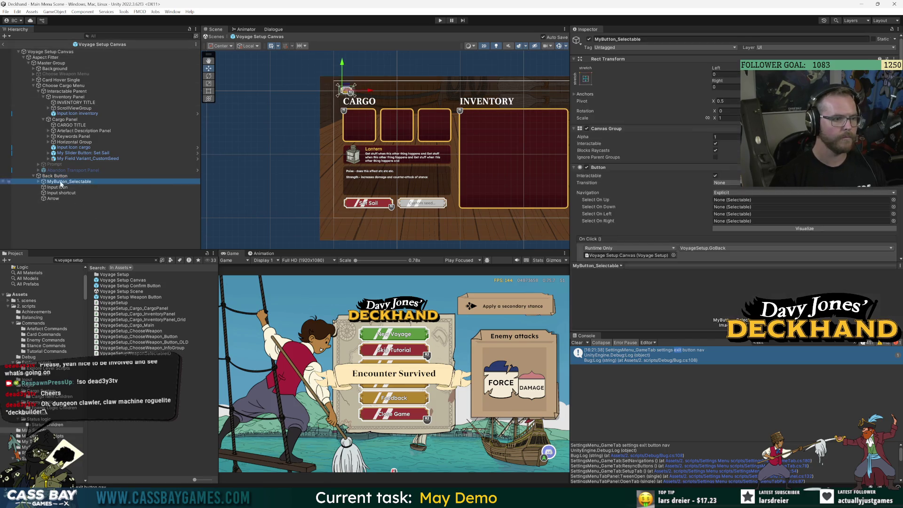
pyautogui.scroll(-4, 611, 179)
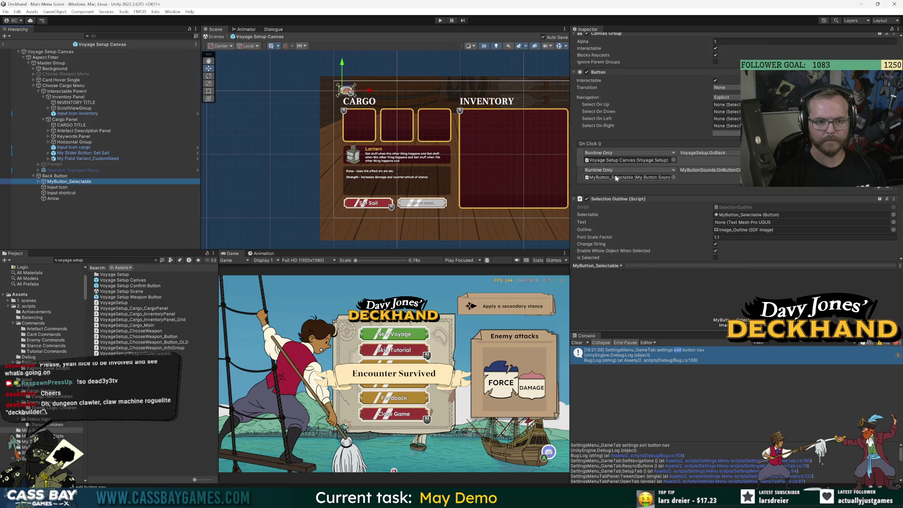
pyautogui.scroll(3, 607, 170)
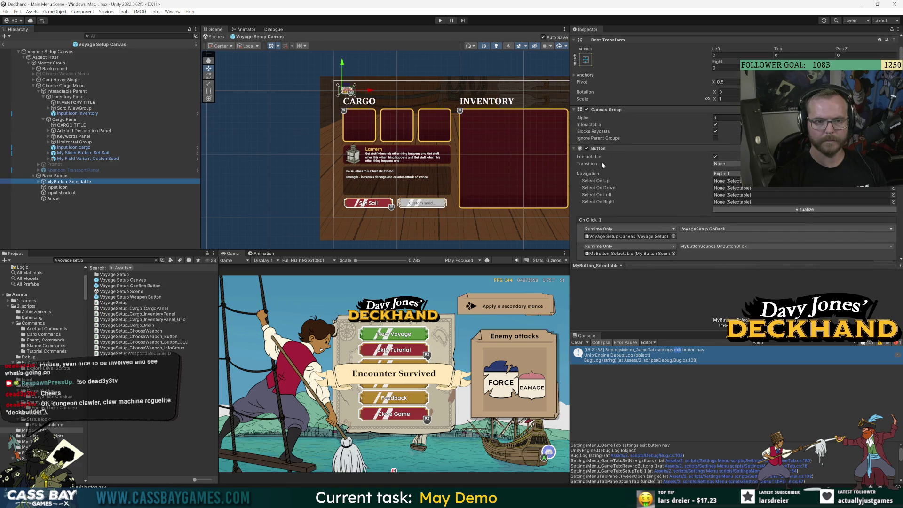
pyautogui.click(38, 181)
pyautogui.press('Down')
pyautogui.press('Down')
pyautogui.press('Down')
pyautogui.press('Up')
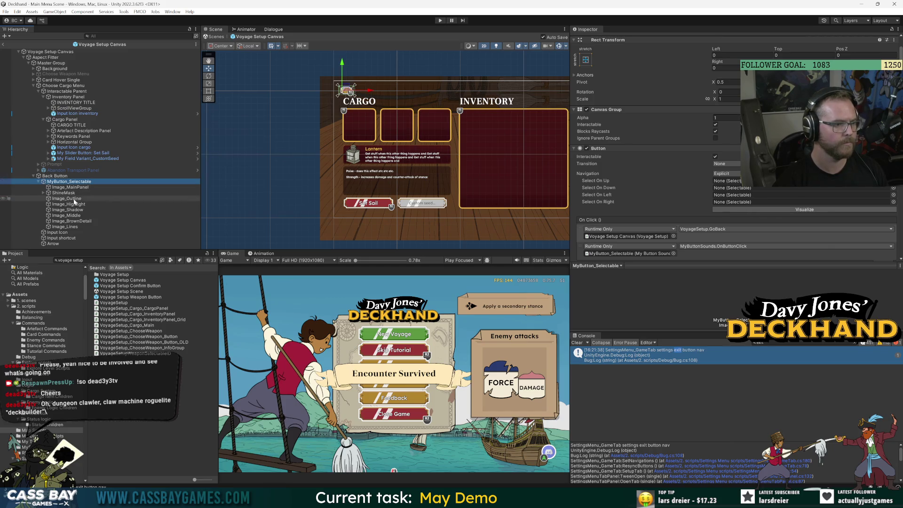
pyautogui.press('f')
pyautogui.scroll(-5, 400, 159)
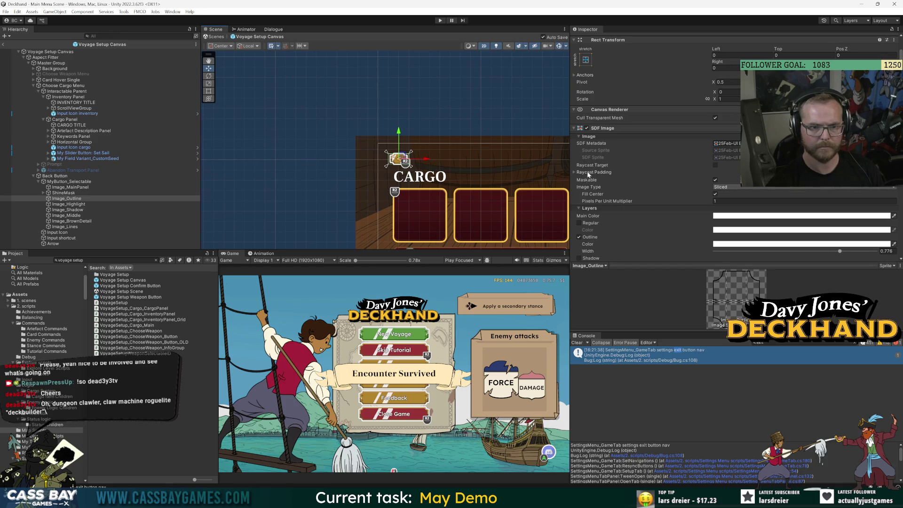
pyautogui.press('Down')
pyautogui.press('Up')
pyautogui.press('Up')
pyautogui.press('Up')
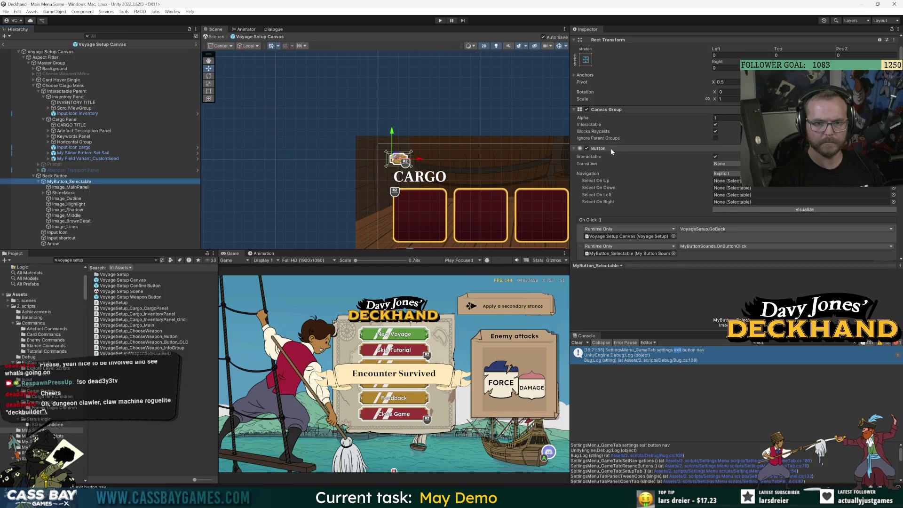
pyautogui.scroll(-5, 611, 148)
pyautogui.scroll(-4, 632, 160)
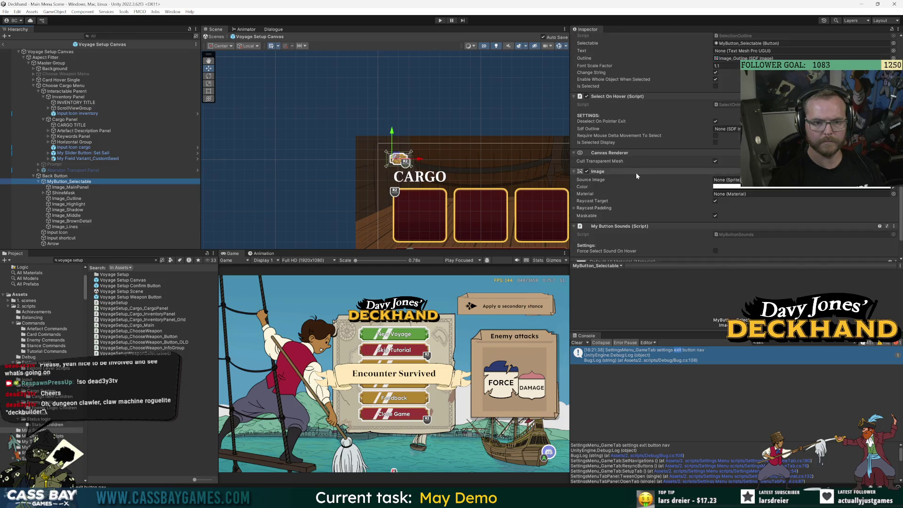
# Set MyButton_Selectable's Raycast Padding to Left -69, Bottom -74.7, Right -92.8, Top -69.8.
pyautogui.click(574, 208)
pyautogui.moveTo(586, 215); pyautogui.dragTo(537, 215)
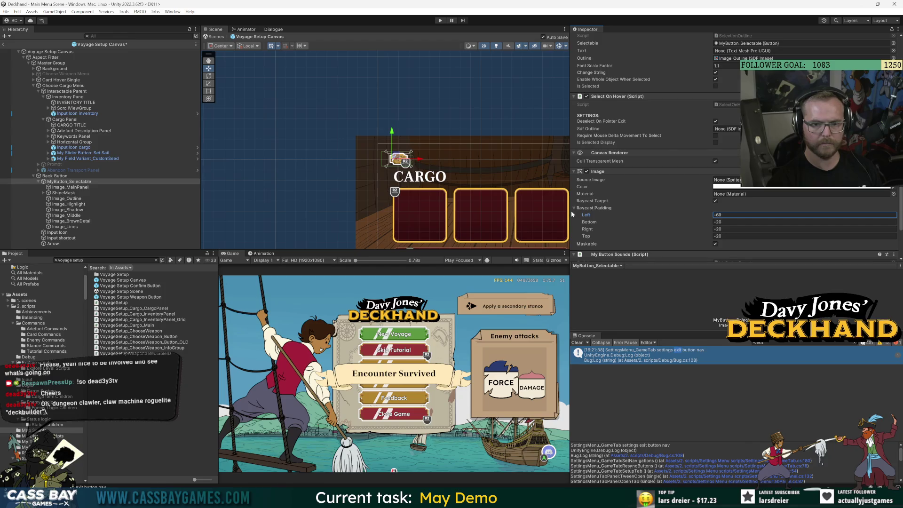
pyautogui.moveTo(587, 229); pyautogui.dragTo(625, 232)
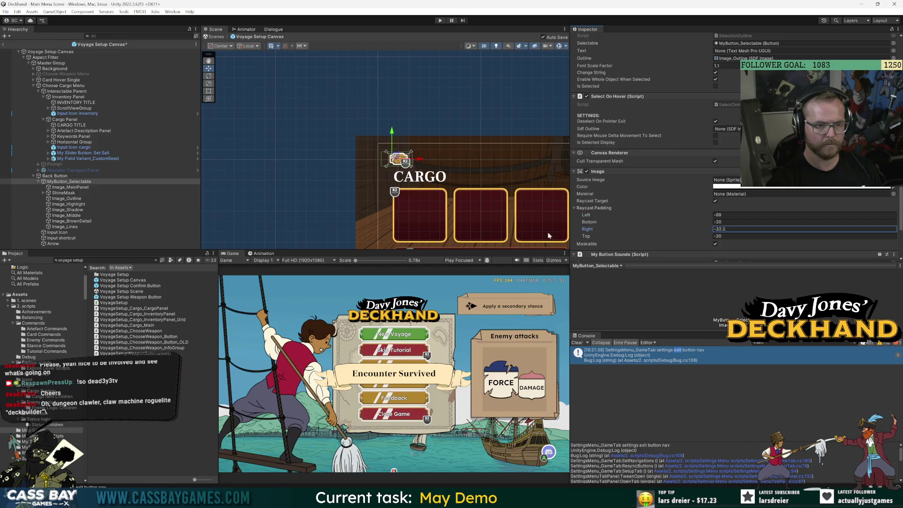
pyautogui.moveTo(393, 229); pyautogui.dragTo(400, 229)
pyautogui.moveTo(588, 236)
pyautogui.mouseDown()
pyautogui.moveTo(600, 238)
pyautogui.moveTo(553, 221)
pyautogui.mouseUp()
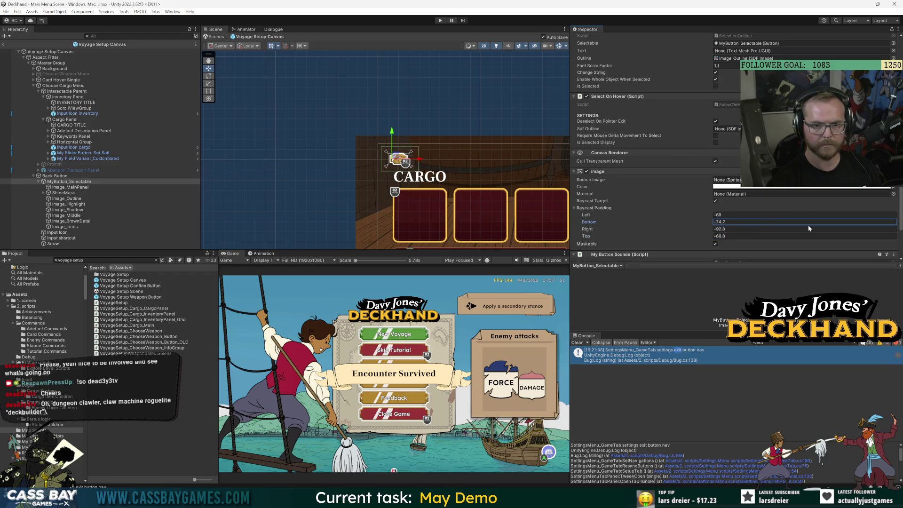
pyautogui.scroll(-2, 392, 139)
pyautogui.scroll(2, 339, 130)
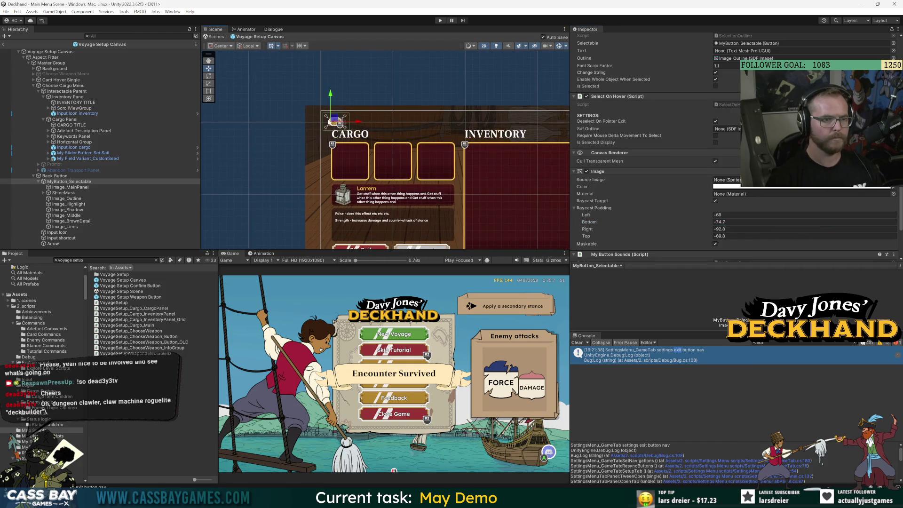
pyautogui.scroll(2, 339, 130)
pyautogui.scroll(3, 338, 130)
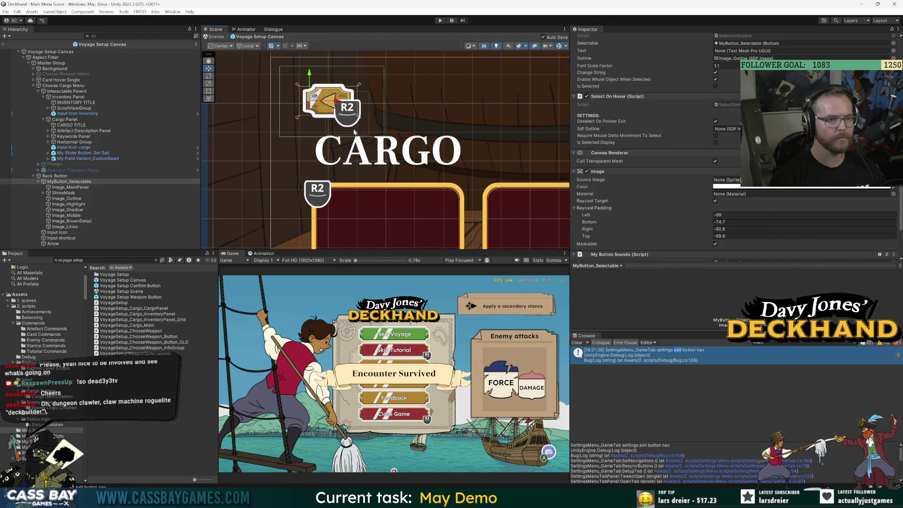
pyautogui.scroll(1, 356, 129)
# Move the Back Button above the CARGO title, undoing the accidental shift to the top-right.
pyautogui.click(375, 124)
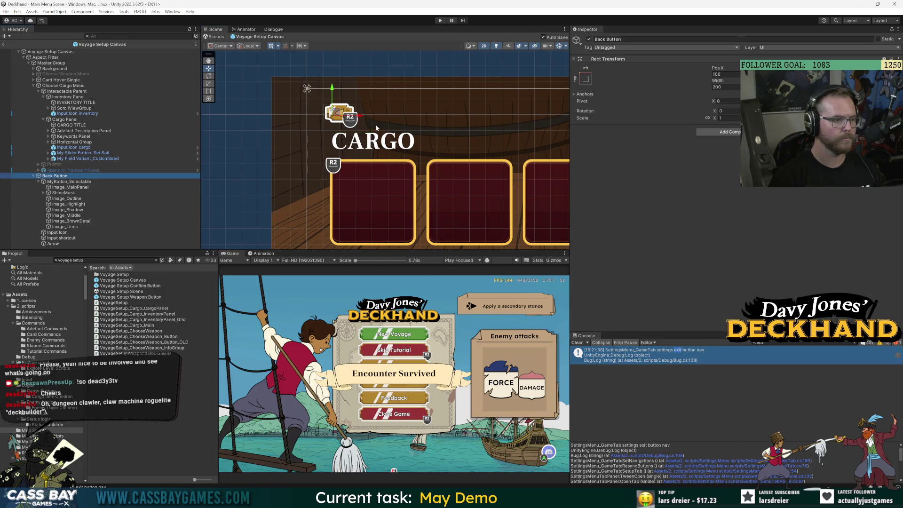
pyautogui.moveTo(339, 101)
pyautogui.mouseDown()
pyautogui.moveTo(345, 90)
pyautogui.moveTo(341, 178)
pyautogui.mouseUp()
pyautogui.moveTo(370, 207); pyautogui.dragTo(368, 209)
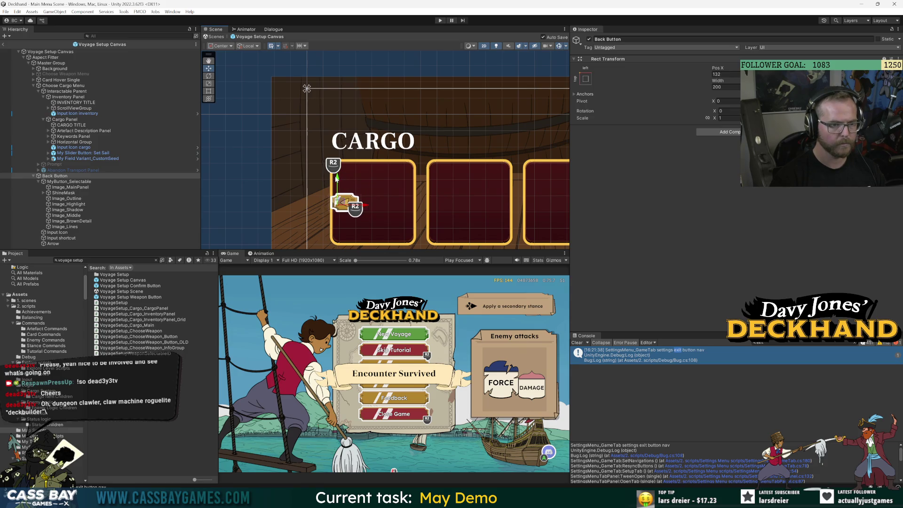
pyautogui.moveTo(337, 178); pyautogui.dragTo(339, 85)
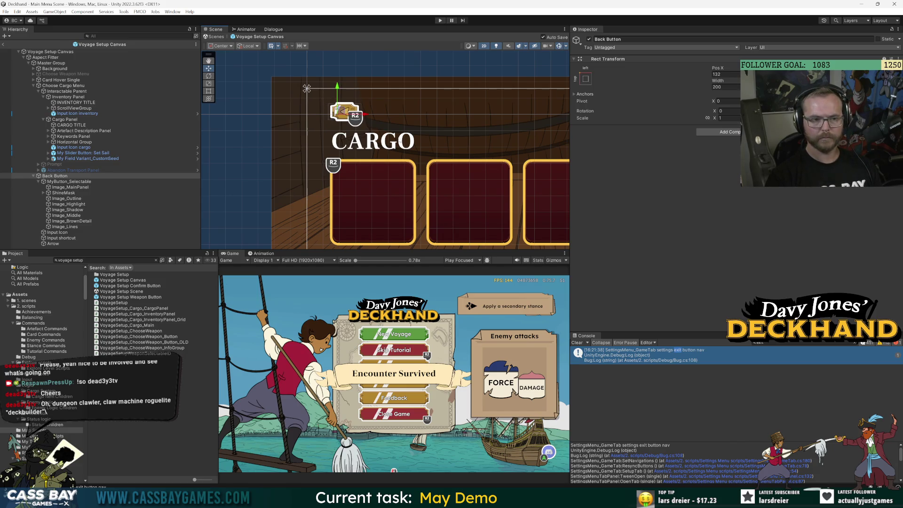
pyautogui.scroll(-5, 401, 141)
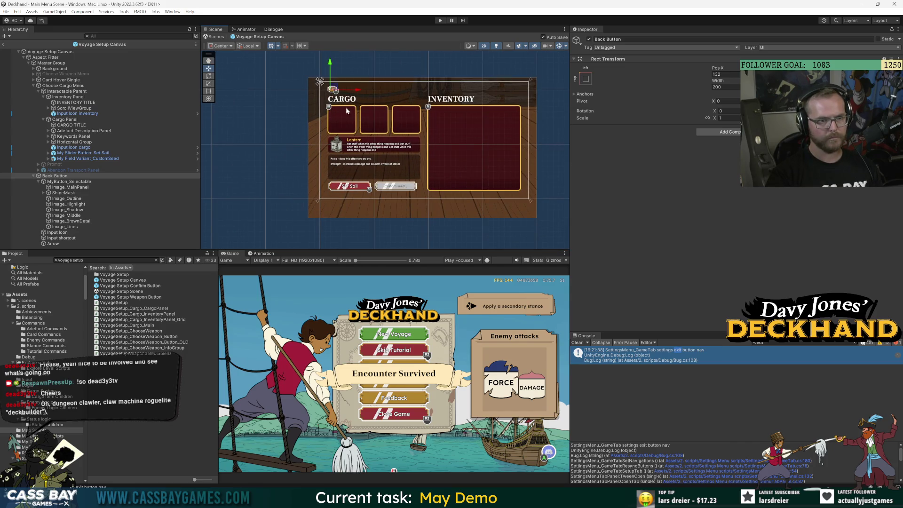
pyautogui.moveTo(356, 91); pyautogui.dragTo(544, 96)
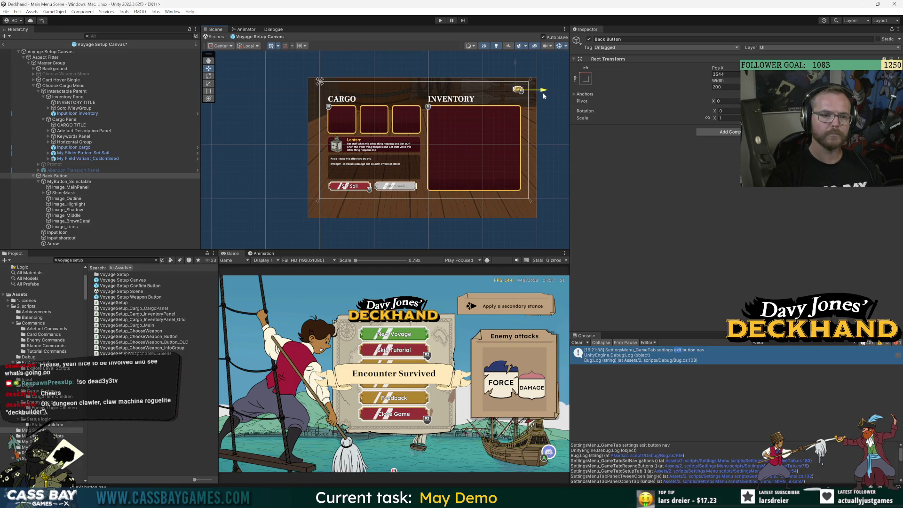
pyautogui.scroll(5, 543, 93)
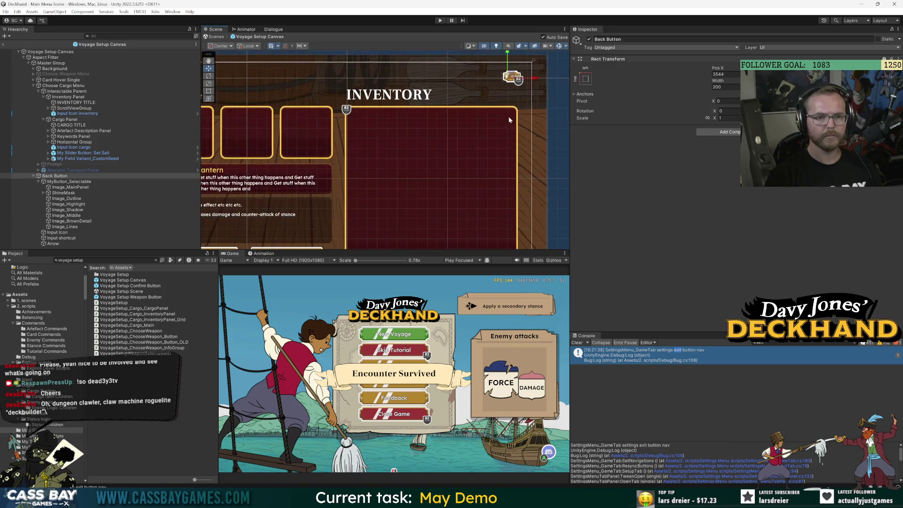
pyautogui.scroll(-2, 513, 111)
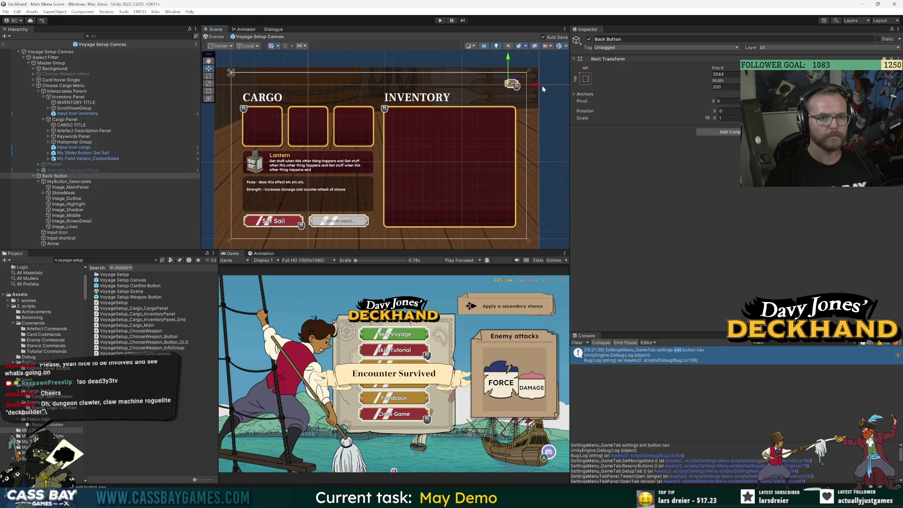
pyautogui.hotkey('ctrl', 'z')
pyautogui.click(156, 232)
pyautogui.click(122, 91)
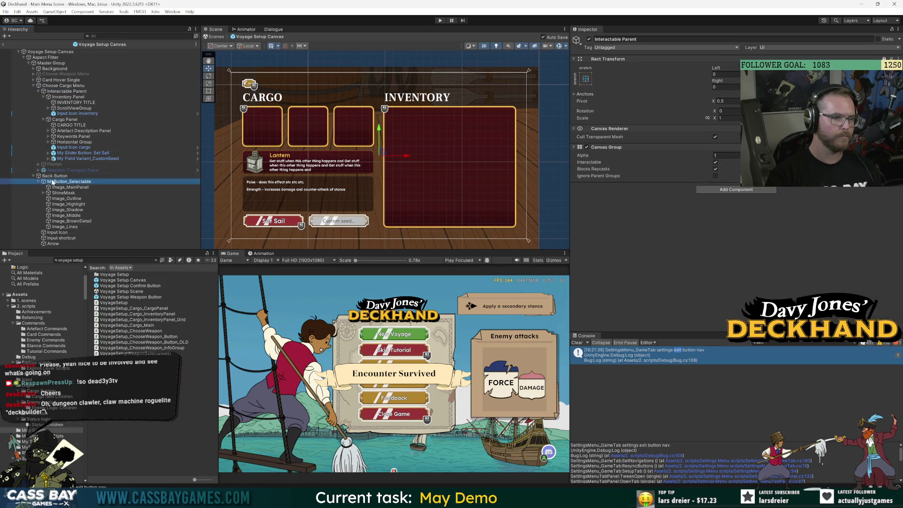
# In the Voyage Setup Canvas prefab, deactivate the Choose Cargo Menu.
pyautogui.click(3, 44)
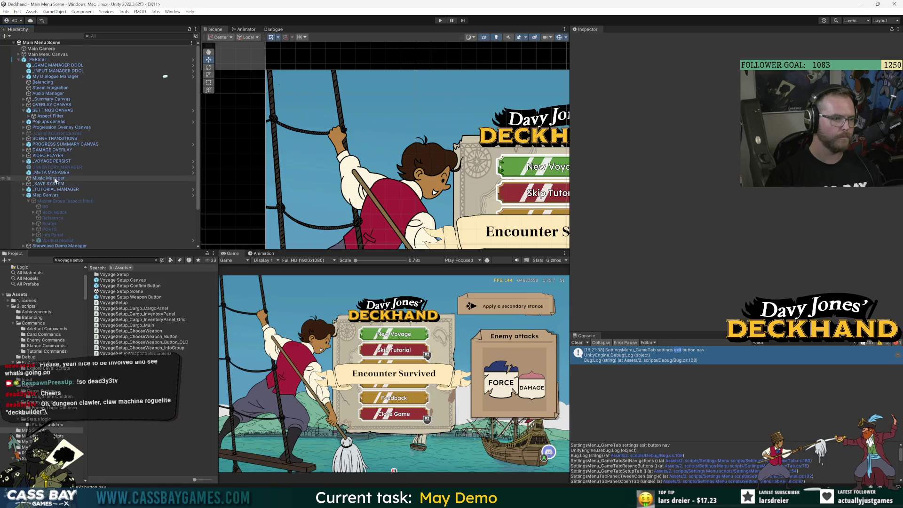
pyautogui.click(44, 194)
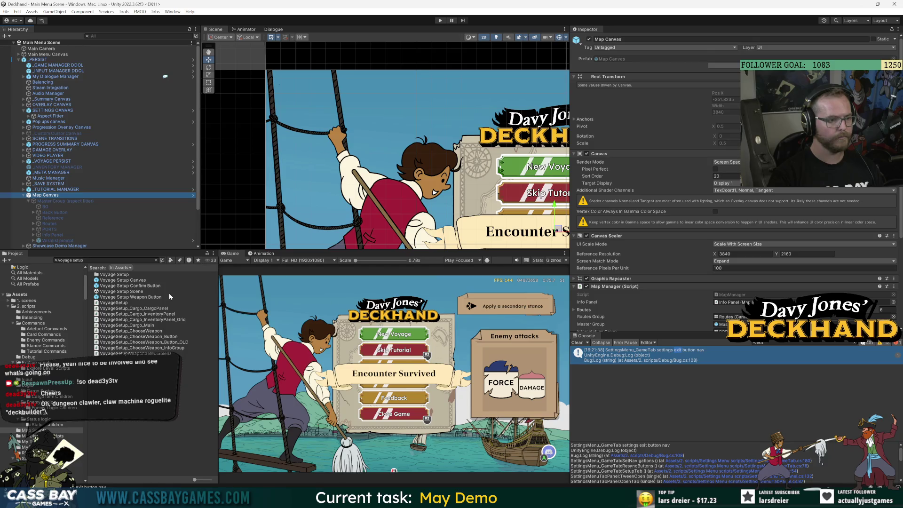
pyautogui.doubleClick(123, 279)
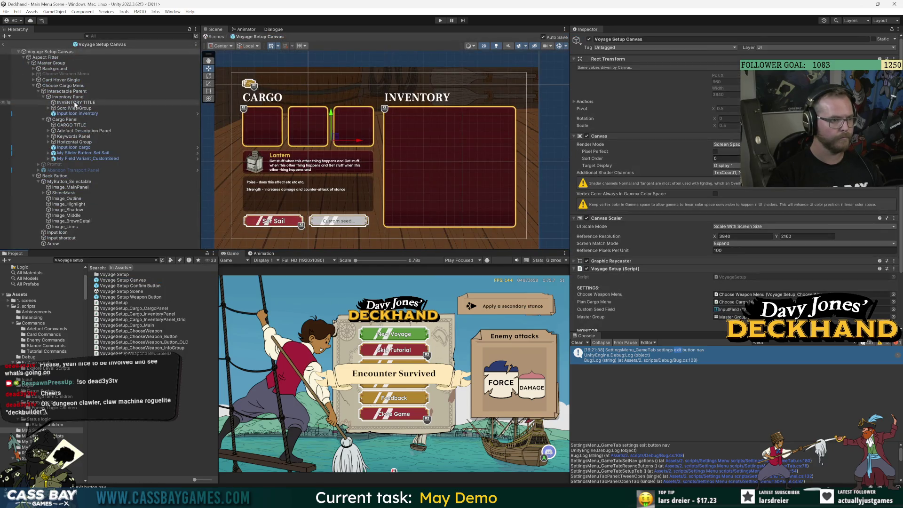
pyautogui.click(33, 85)
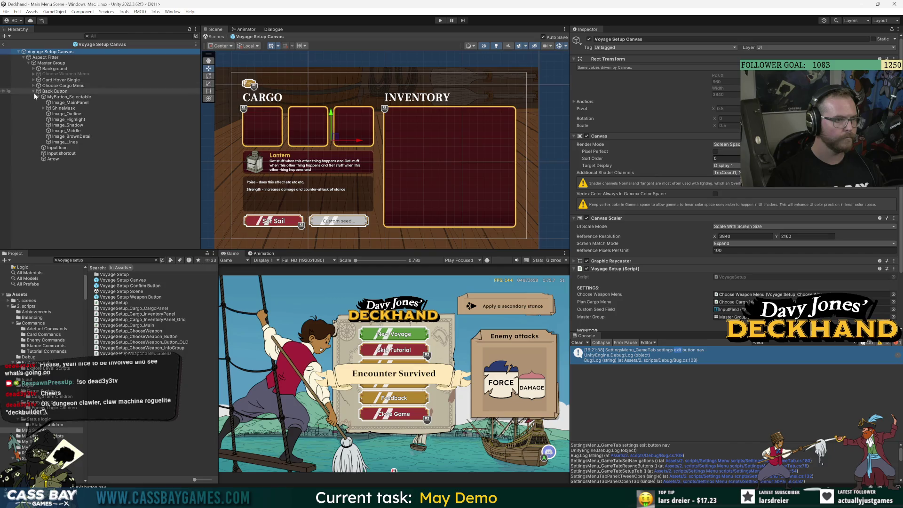
pyautogui.click(33, 92)
pyautogui.click(67, 86)
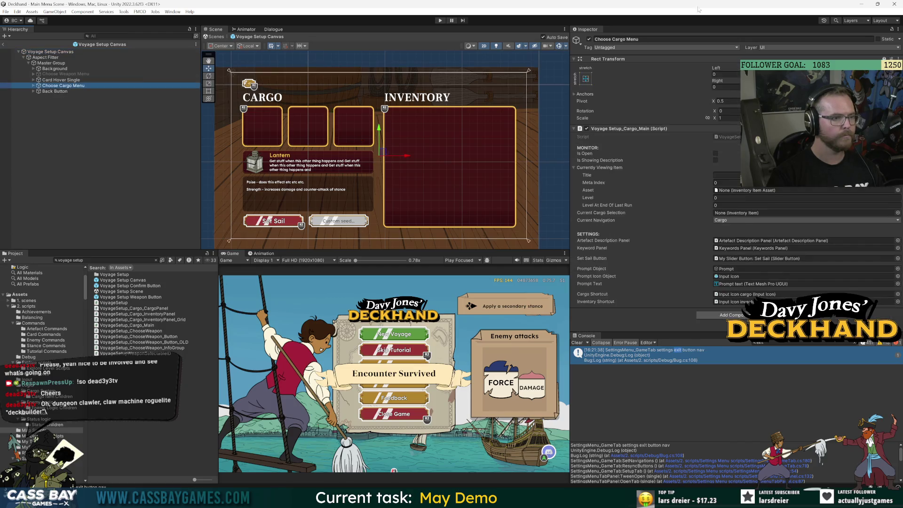
pyautogui.click(590, 39)
pyautogui.click(165, 160)
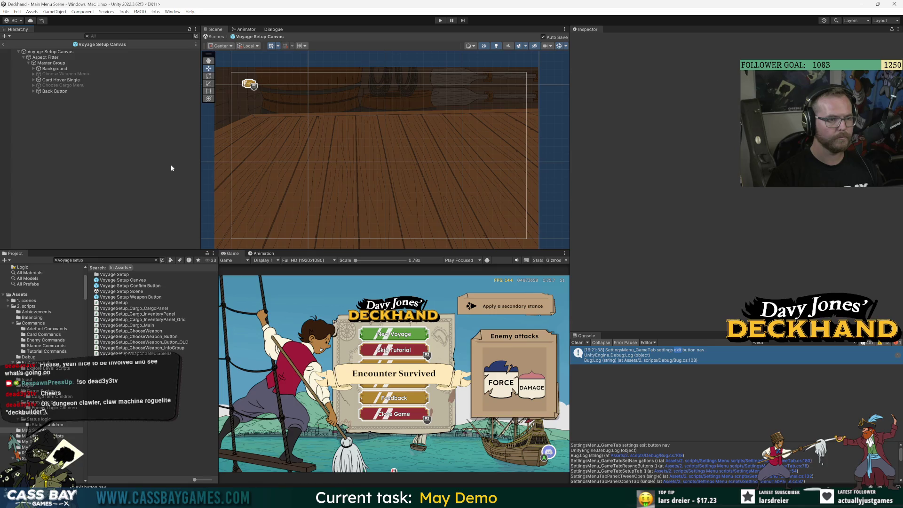
pyautogui.click(56, 92)
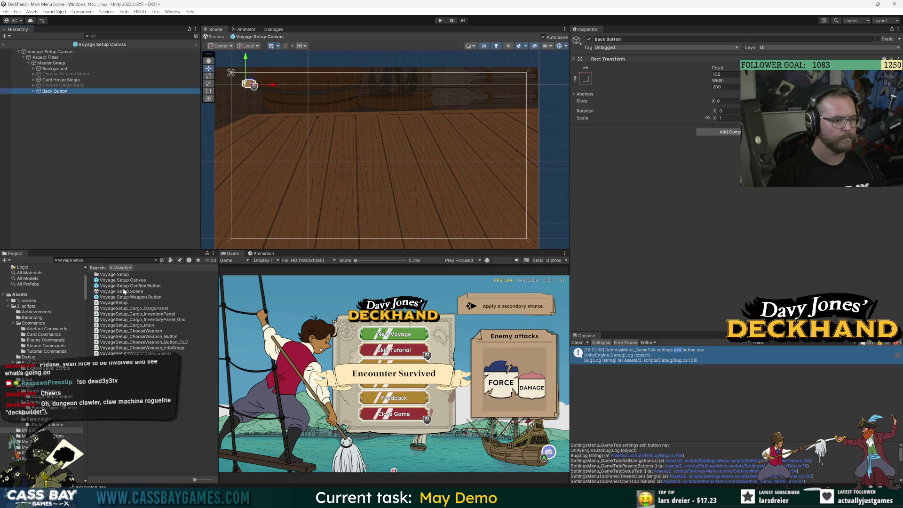
# Return to the main menu scene and open the Map Canvas prefab for editing.
pyautogui.click(3, 42)
pyautogui.click(46, 195)
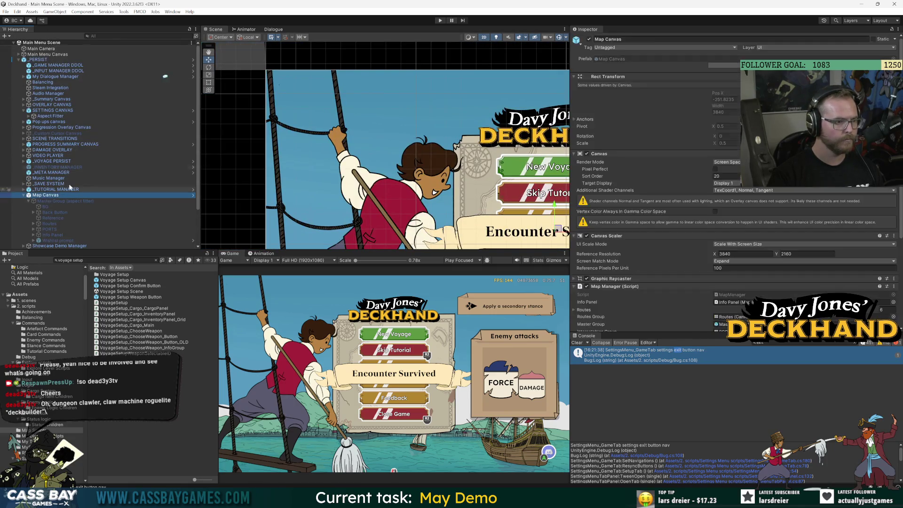
pyautogui.click(883, 57)
# Activate the Master Group, reorder the Back Button, and deactivate the old Back Button.
pyautogui.click(66, 62)
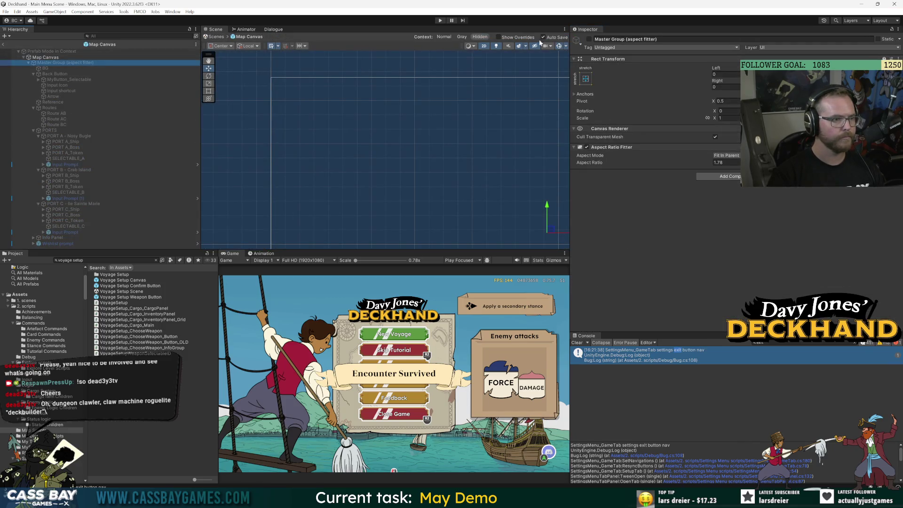
pyautogui.click(589, 40)
pyautogui.click(54, 74)
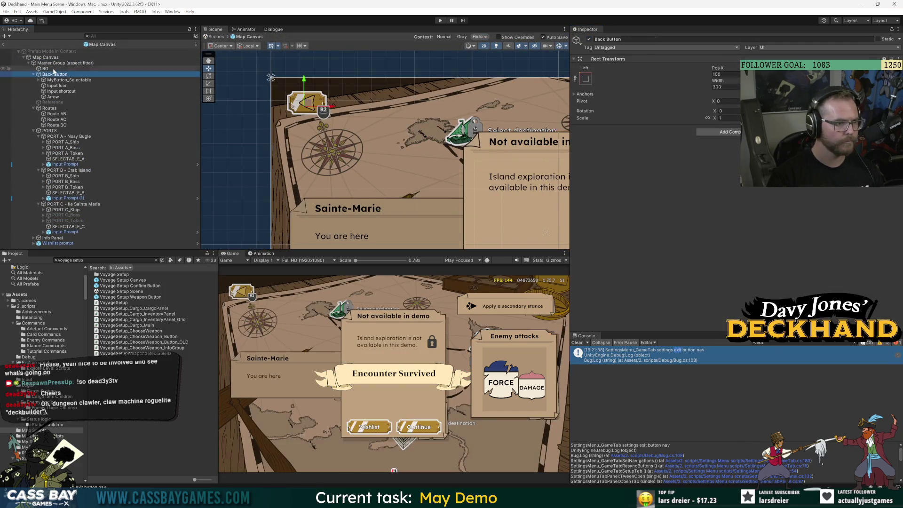
pyautogui.moveTo(49, 74)
pyautogui.mouseDown()
pyautogui.moveTo(49, 247)
pyautogui.moveTo(66, 55)
pyautogui.moveTo(103, 73)
pyautogui.moveTo(167, 74)
pyautogui.mouseUp()
pyautogui.click(160, 79)
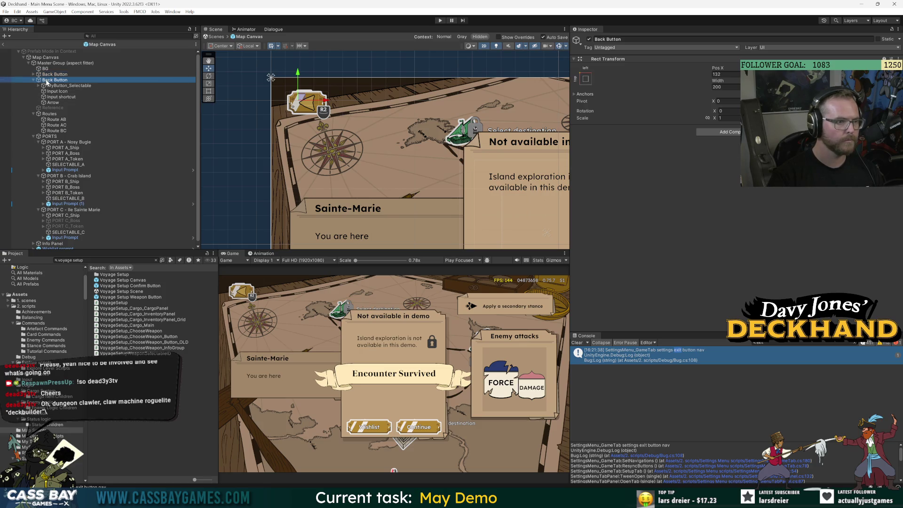
pyautogui.hotkey('alt', 'shift', 'a')
# Expand the new Back Button and select its MyButton_Selectable child.
pyautogui.click(86, 74)
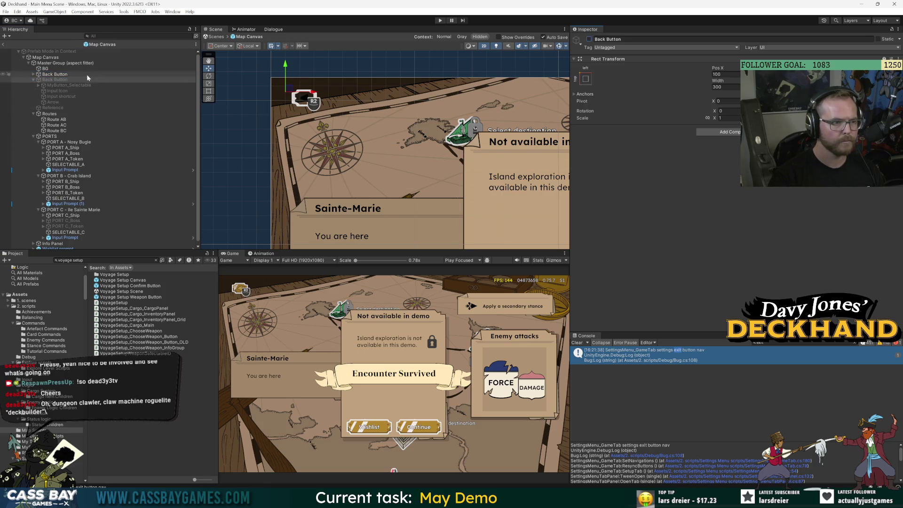
pyautogui.click(34, 74)
pyautogui.click(60, 79)
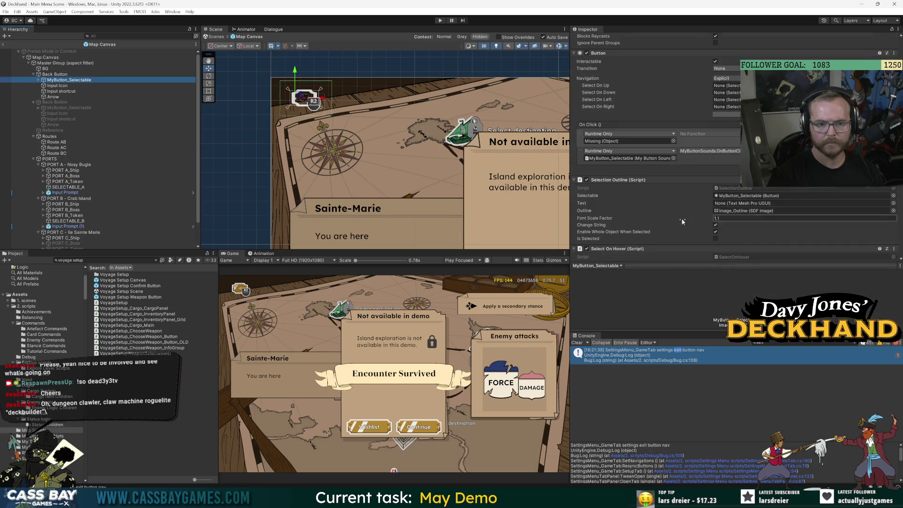
# Set the On Click target to Map Canvas with function MapManager > BUTTON_MainMenu.
pyautogui.scroll(-5, 659, 189)
pyautogui.click(638, 159)
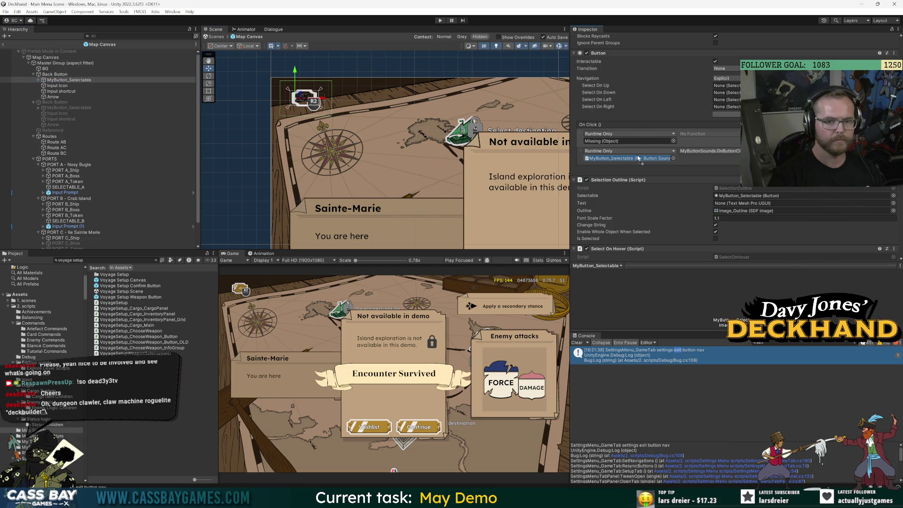
pyautogui.click(625, 140)
pyautogui.click(708, 134)
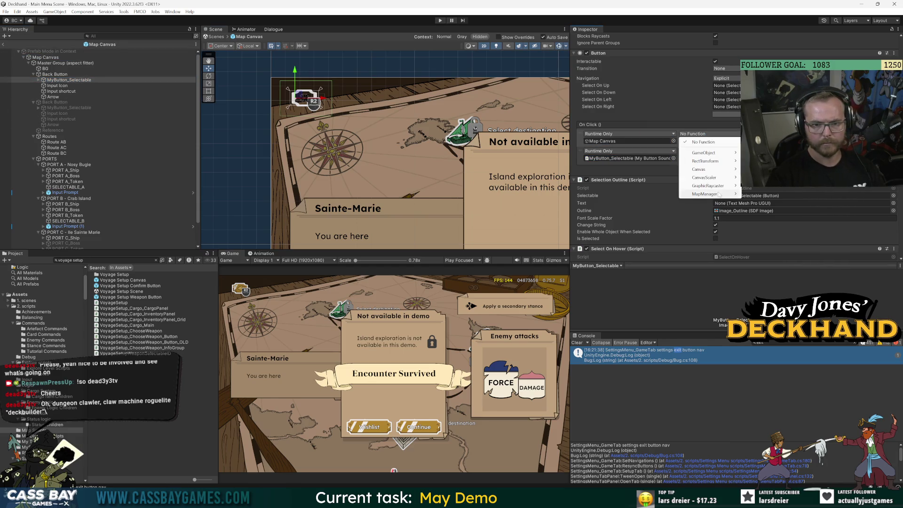
pyautogui.moveTo(718, 195)
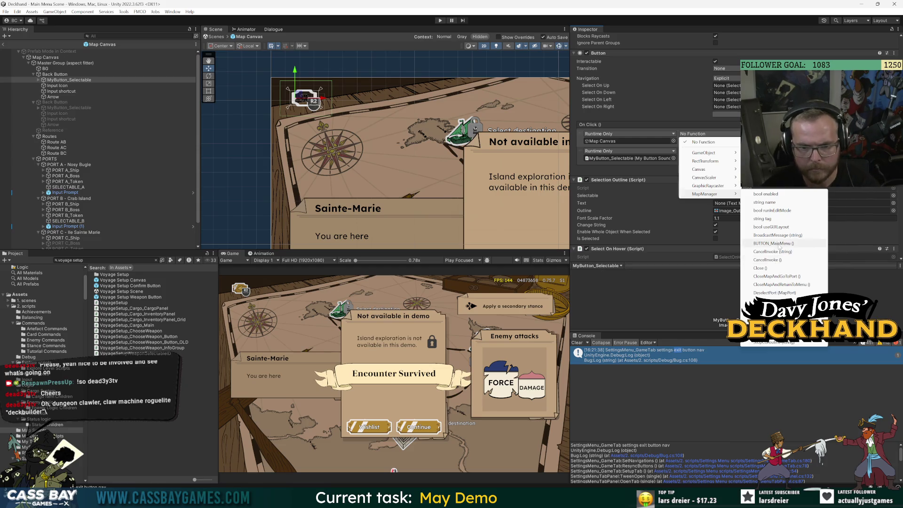
pyautogui.click(776, 243)
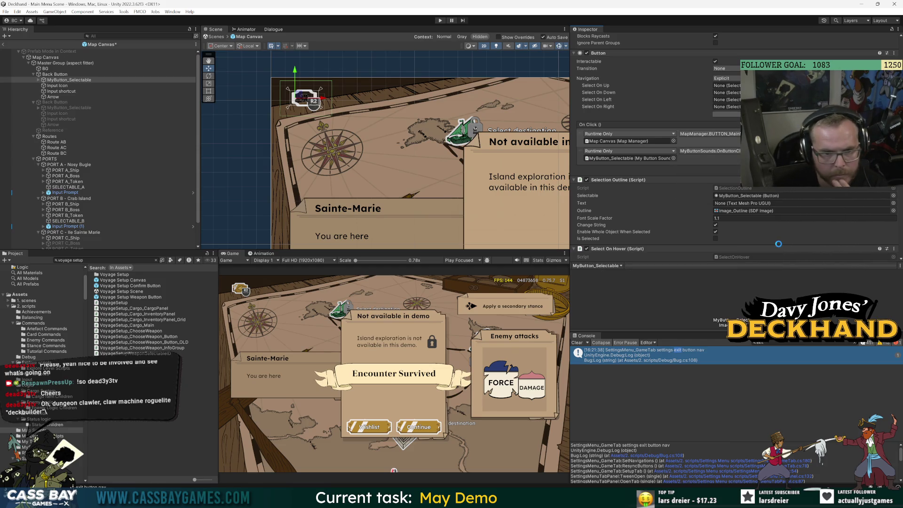
pyautogui.click(55, 102)
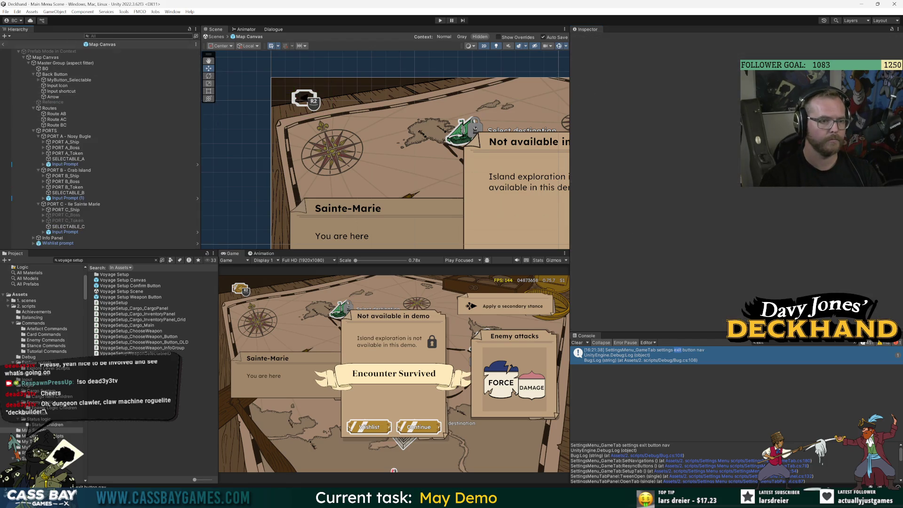
# Deactivate the Map Canvas Master Group, exit prefab mode, check _PERSIST overrides, and enter Play mode.
pyautogui.click(4, 44)
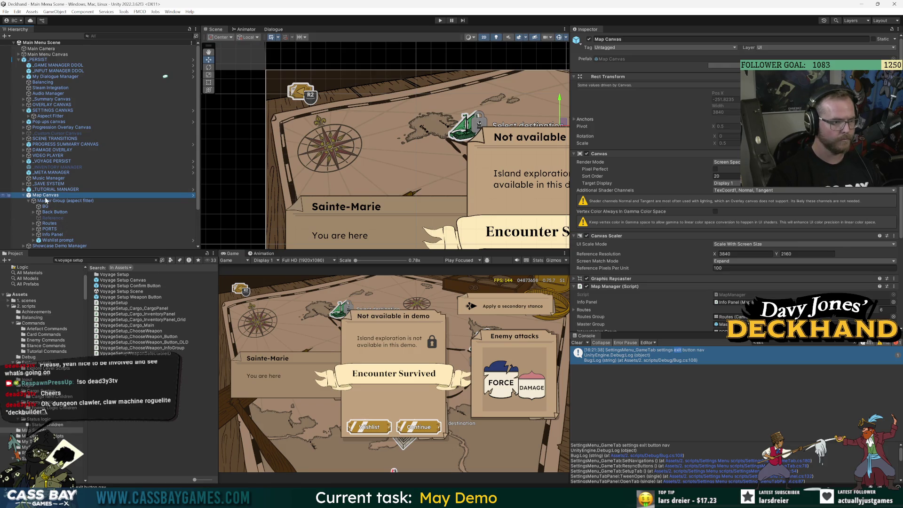
pyautogui.click(193, 194)
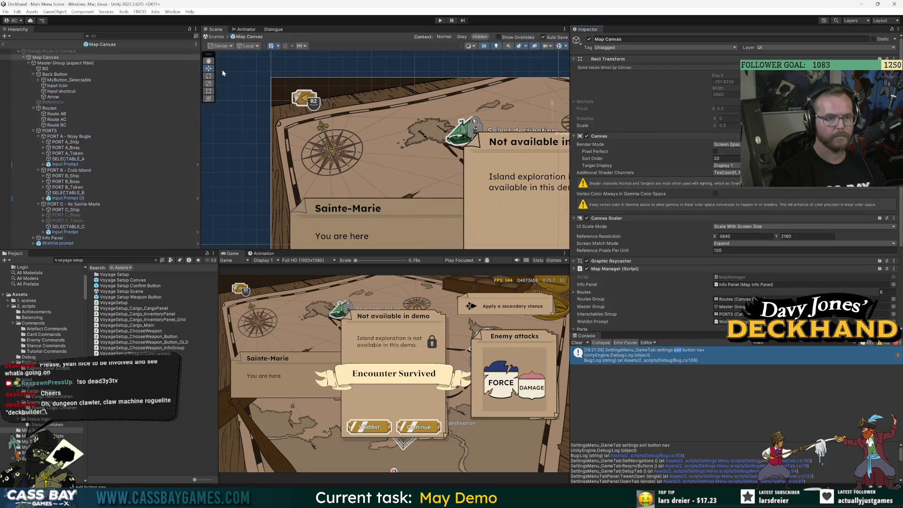
pyautogui.click(66, 63)
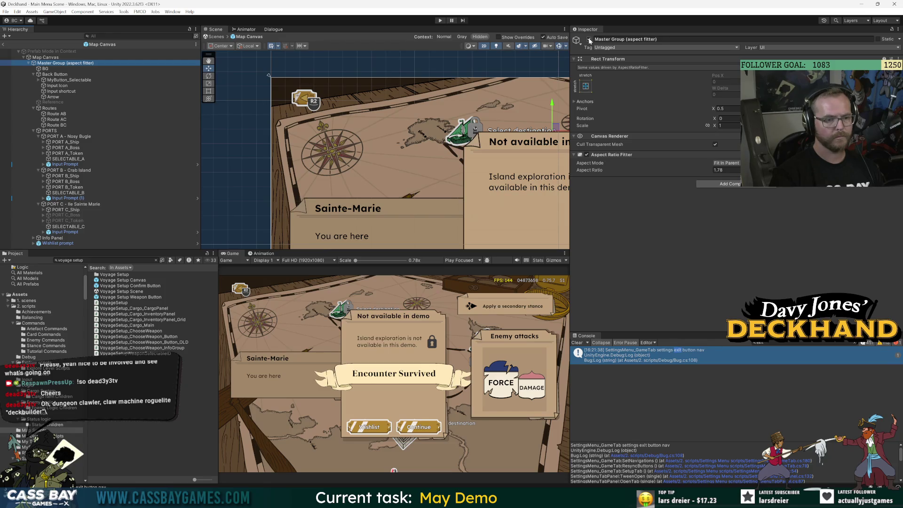
pyautogui.click(589, 40)
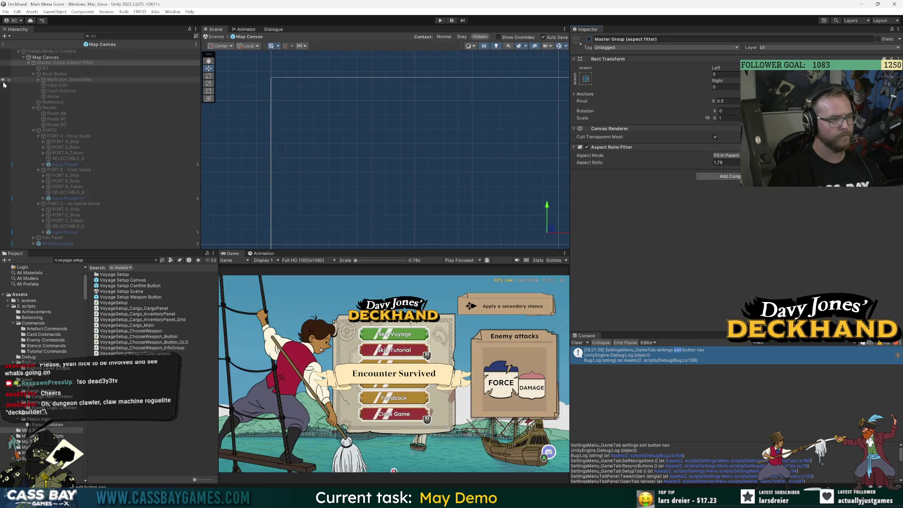
pyautogui.click(4, 45)
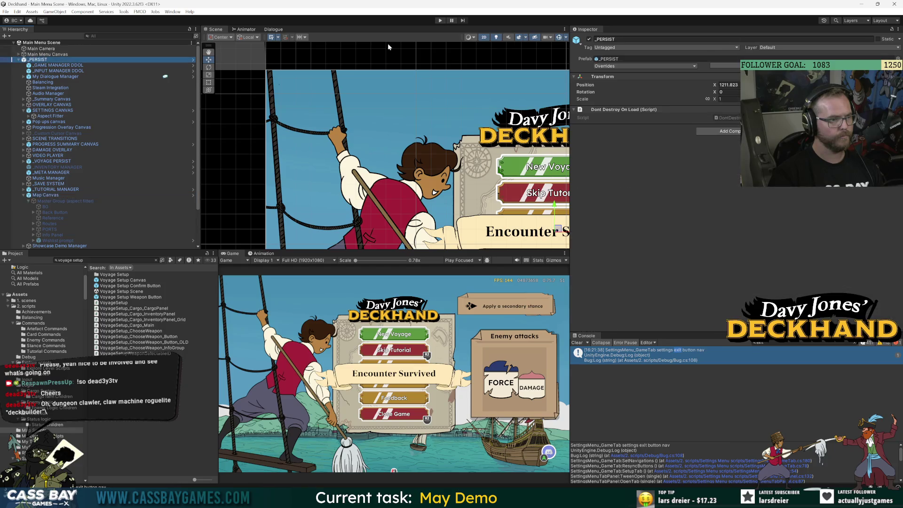
pyautogui.click(678, 66)
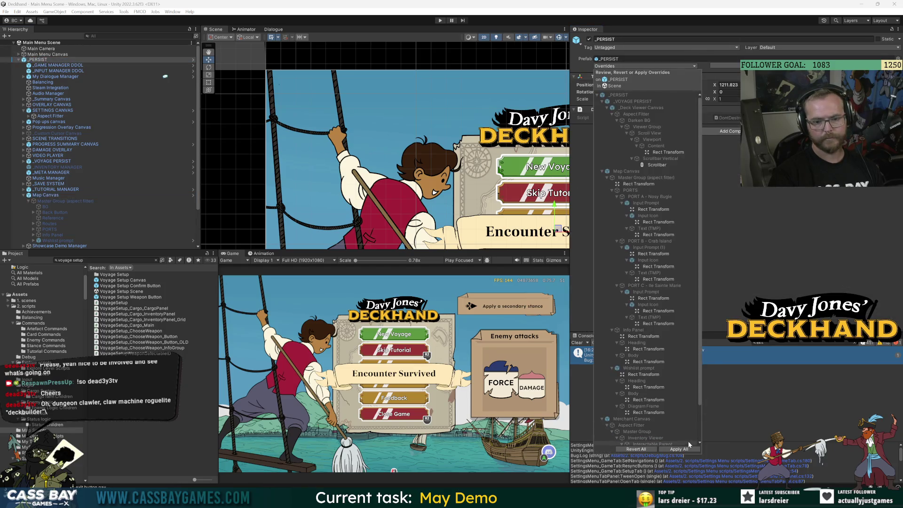
pyautogui.click(440, 21)
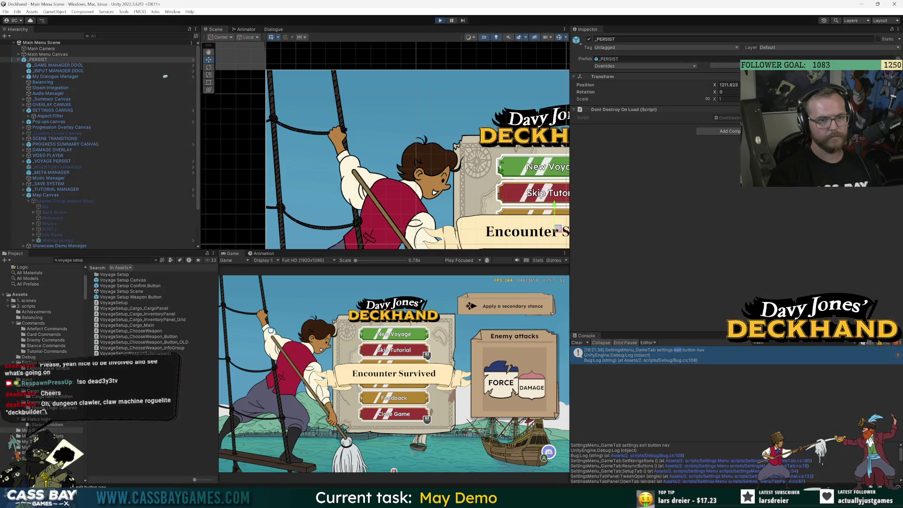
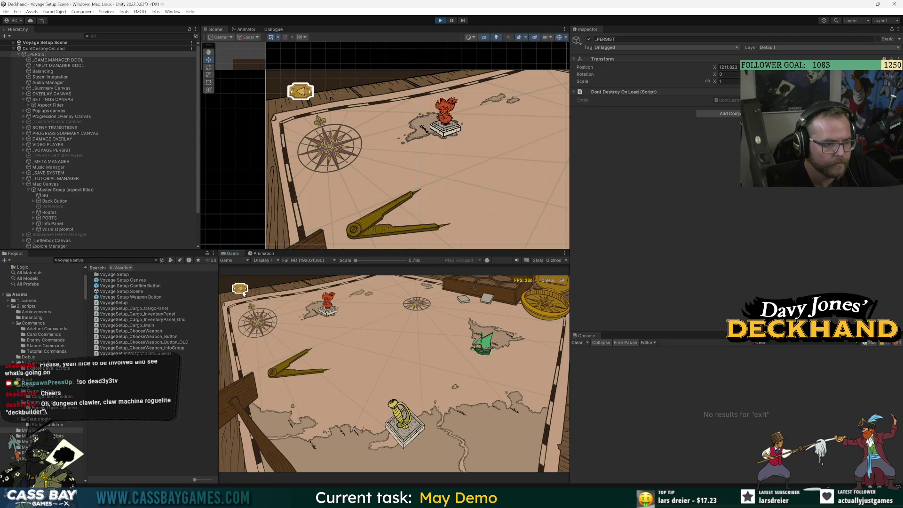
# From the voyage map, start a new voyage to Isle Sainte Marie and confirm a weapon.
pyautogui.click(240, 291)
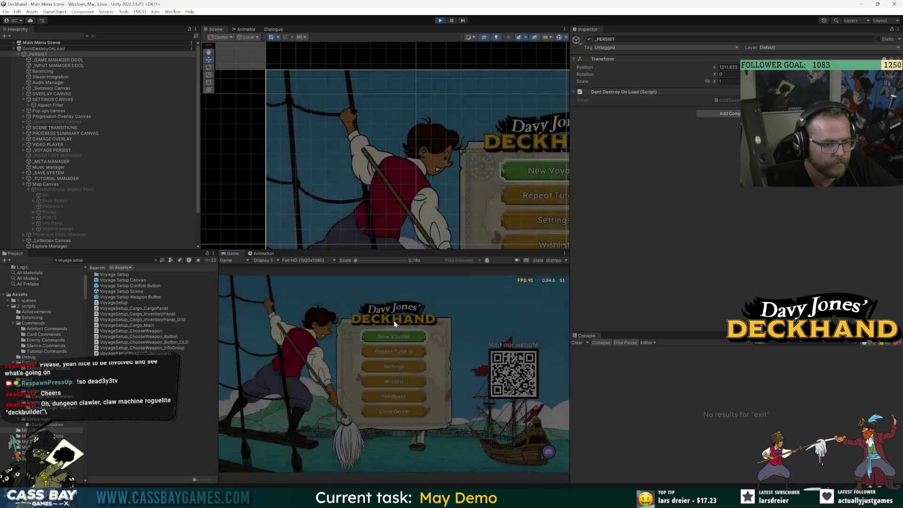
pyautogui.click(407, 334)
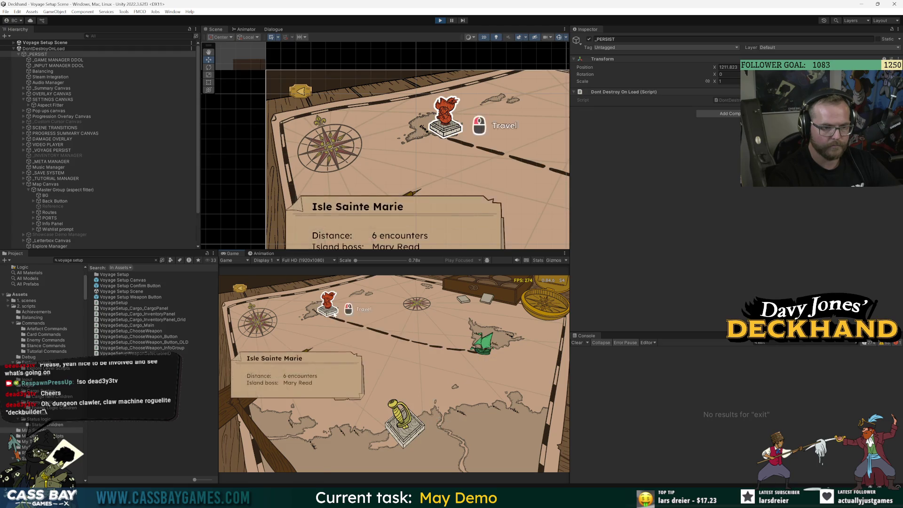
pyautogui.click(335, 315)
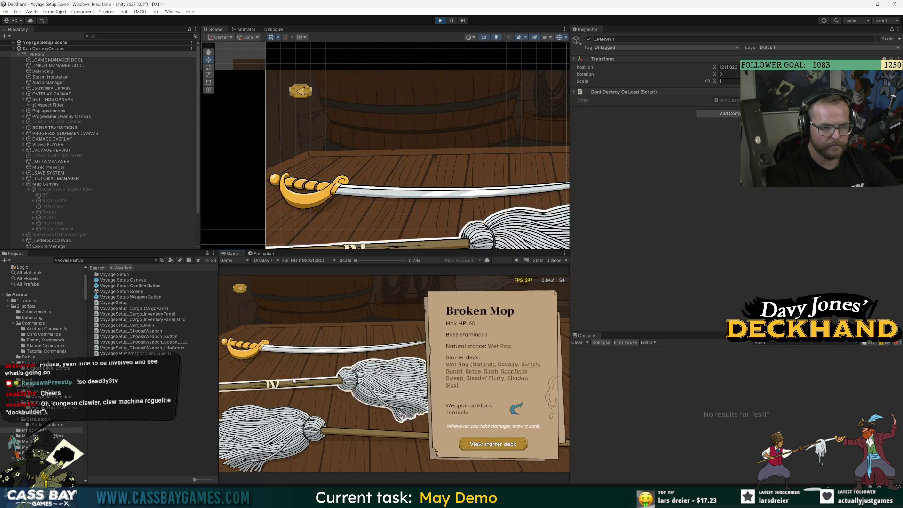
pyautogui.click(304, 347)
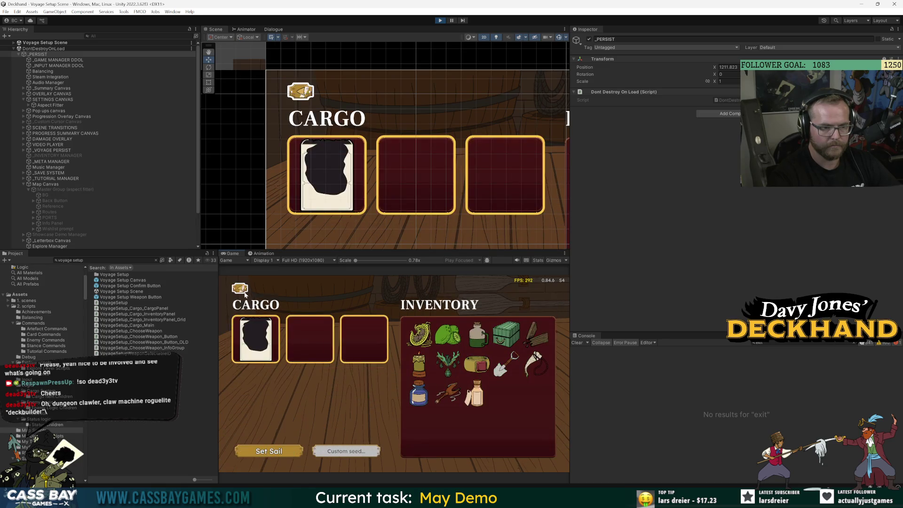
# Add Scurvy Cure and the Shovel to cargo, then go back and reconfirm the weapon.
pyautogui.moveTo(249, 339)
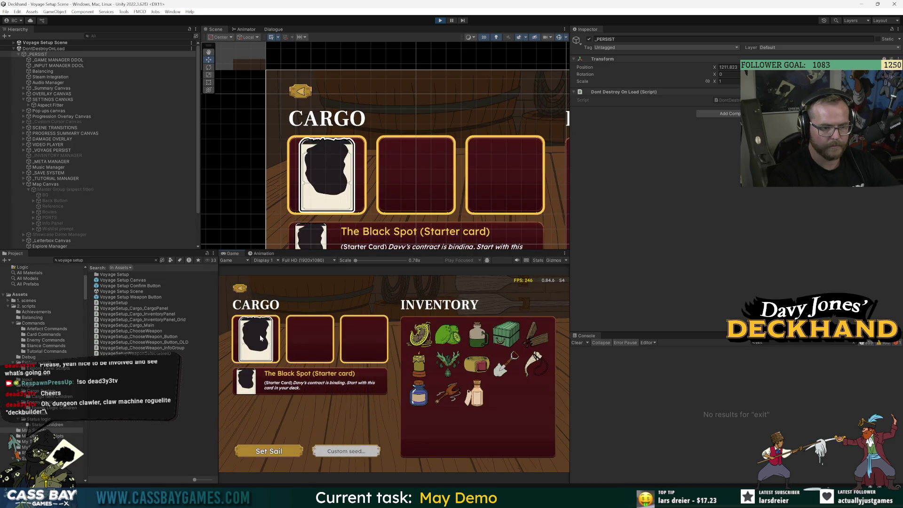
pyautogui.click(444, 345)
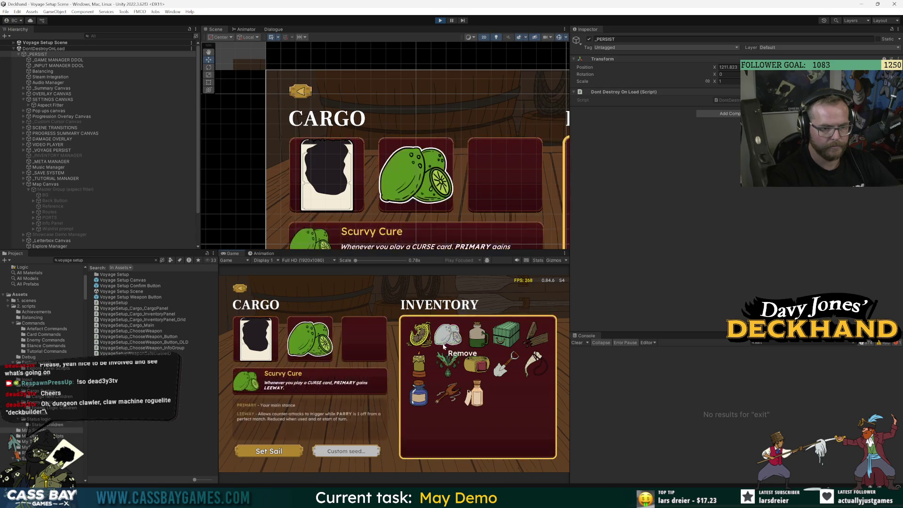
pyautogui.click(505, 362)
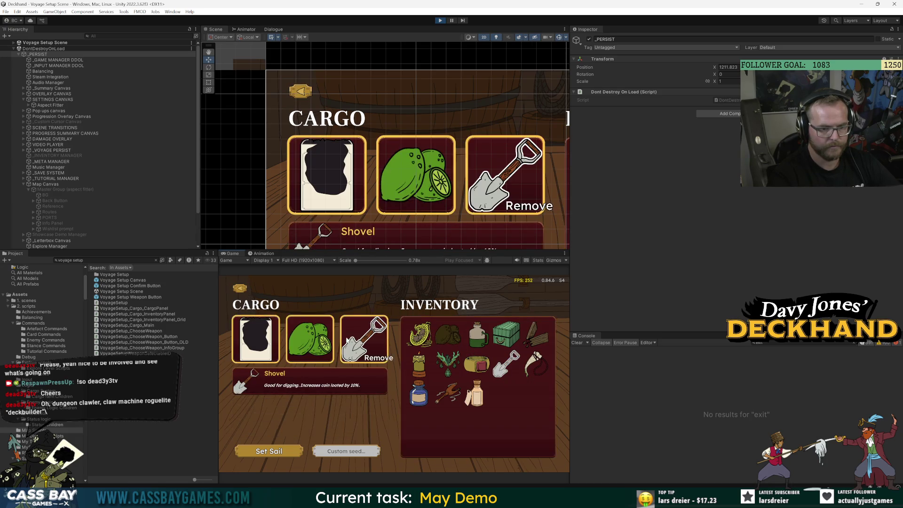
pyautogui.click(241, 289)
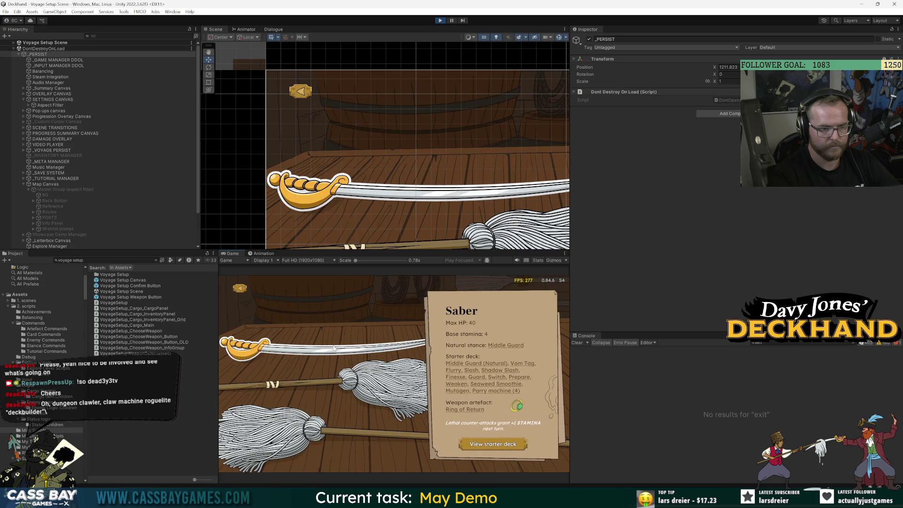
pyautogui.click(358, 383)
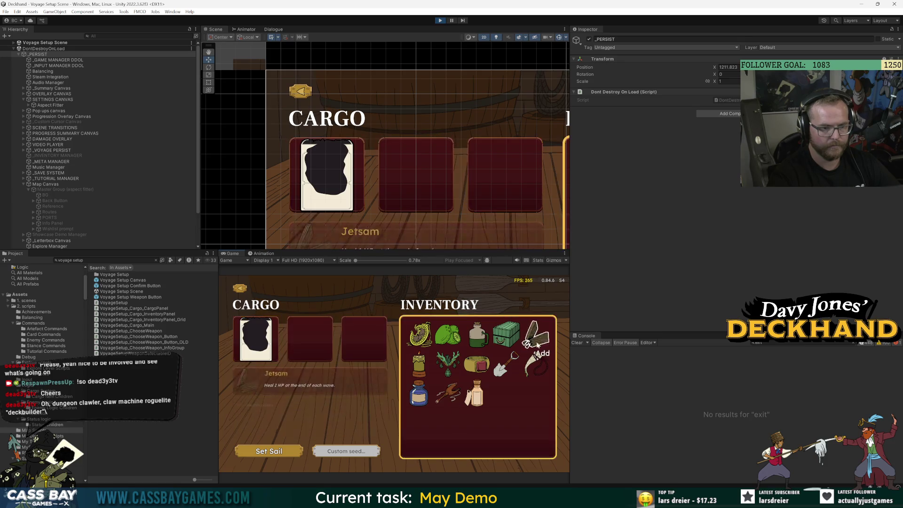
# Add the Broken Pendant and Scurvy Cure to cargo, switch to the Saber, and stop the playtest.
pyautogui.moveTo(506, 499)
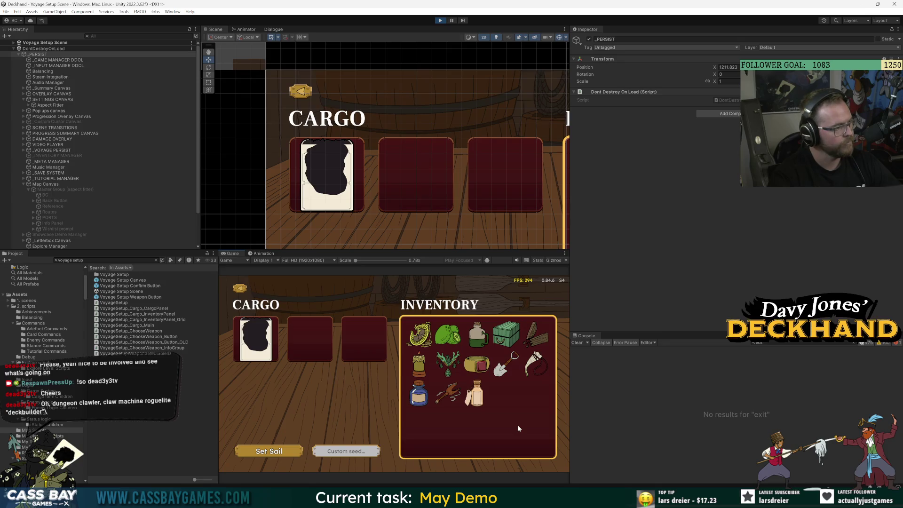
pyautogui.click(420, 335)
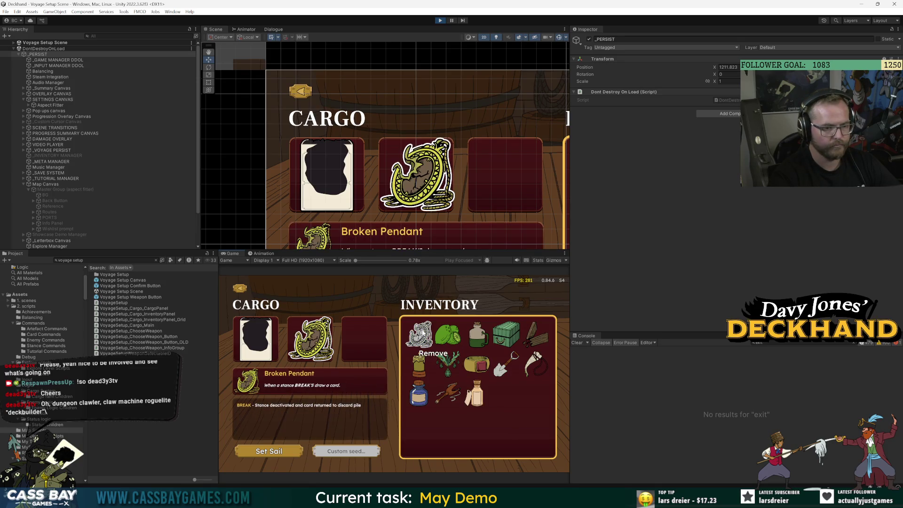
pyautogui.click(462, 332)
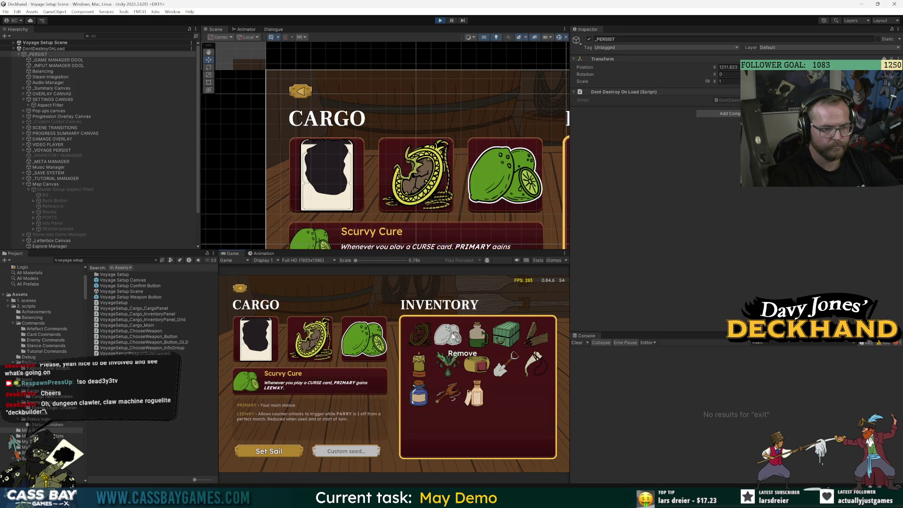
pyautogui.click(245, 288)
pyautogui.click(301, 347)
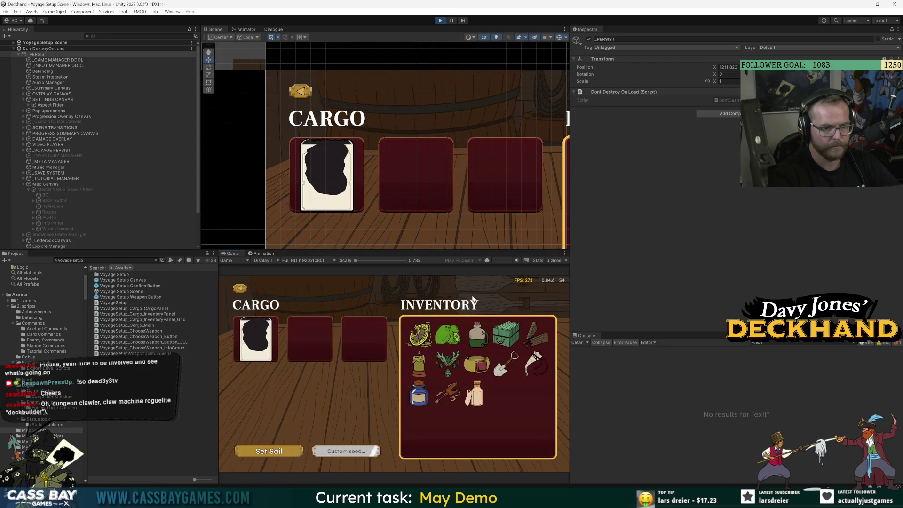
pyautogui.click(441, 21)
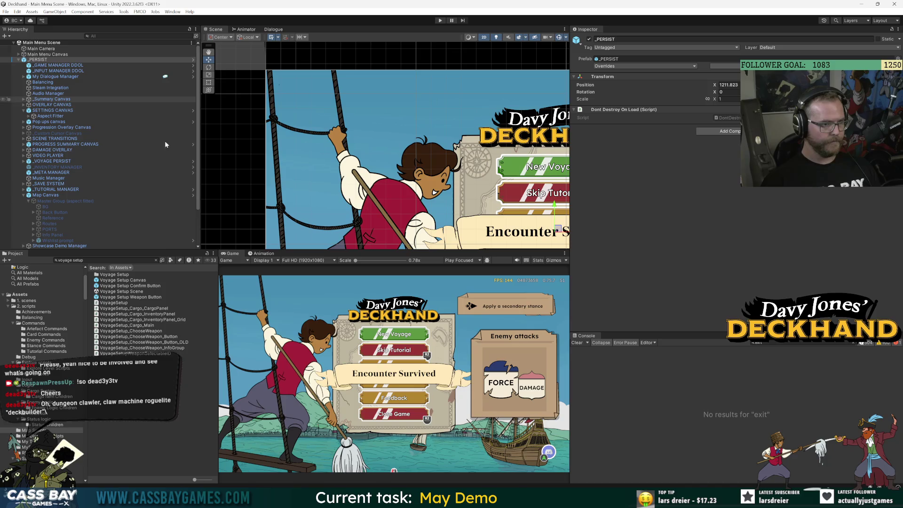
# Collapse the Map Canvas and _PERSIST entries in the Hierarchy and select _PERSIST.
pyautogui.click(24, 197)
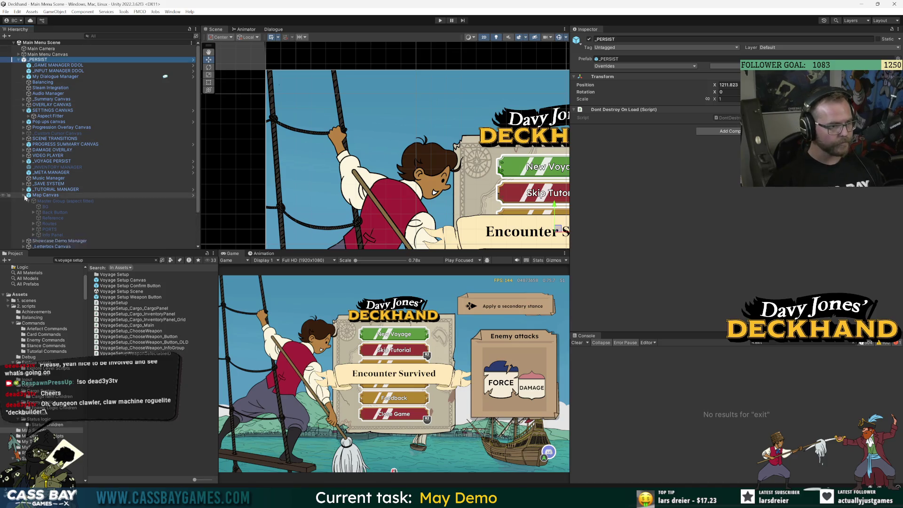
pyautogui.click(24, 195)
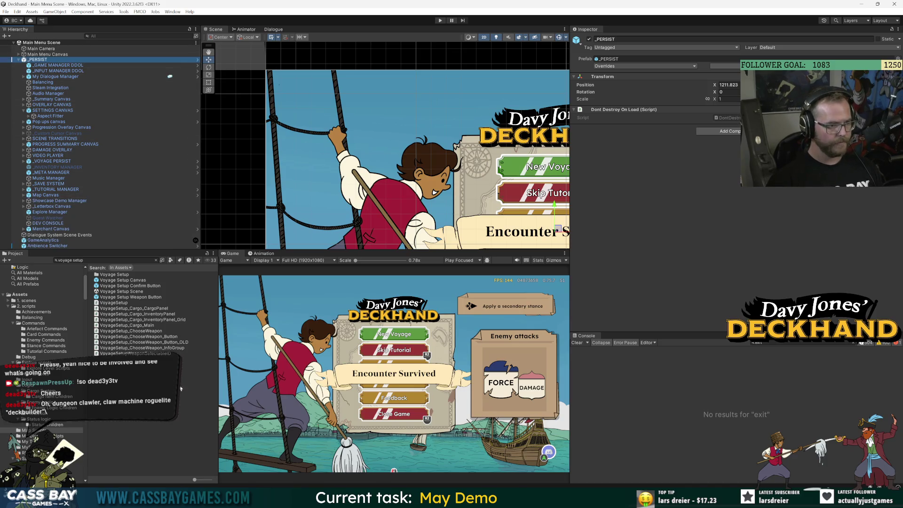
pyautogui.click(125, 302)
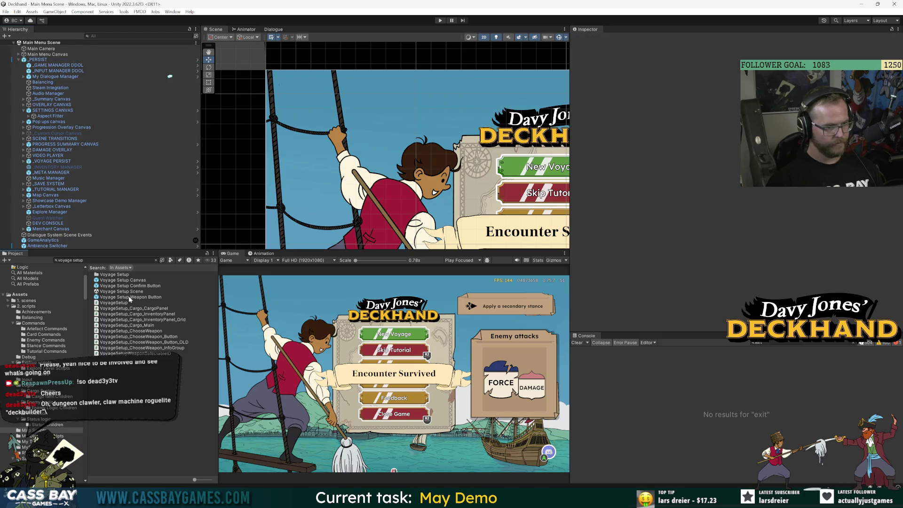
pyautogui.click(17, 59)
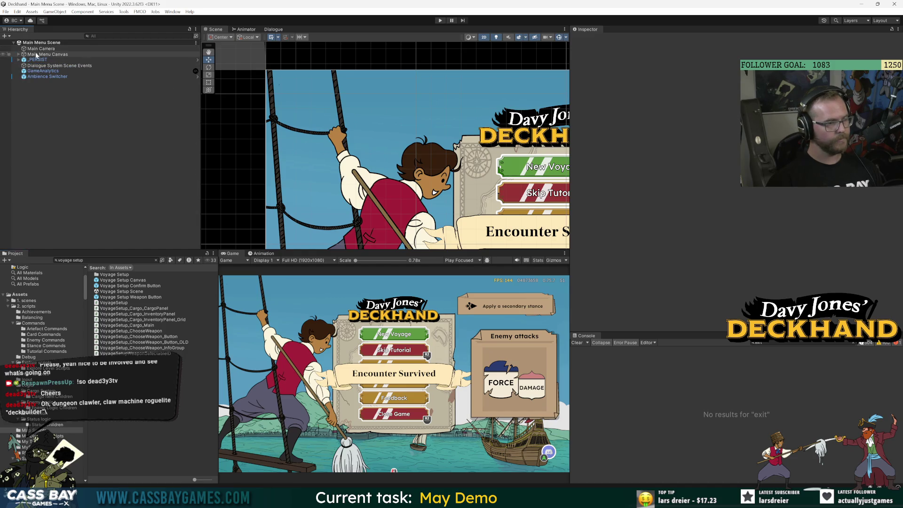
pyautogui.click(46, 60)
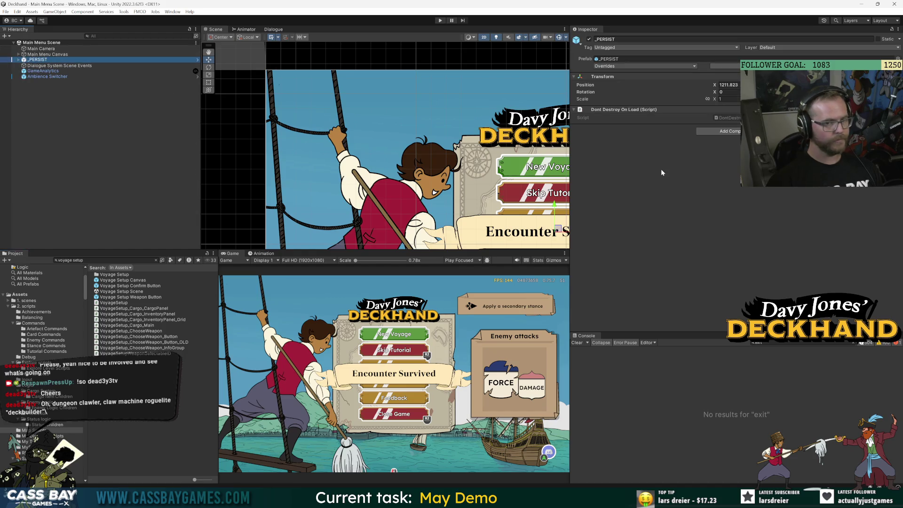
# On the browser task board, move the back-button card to Completed this sprint.
pyautogui.hotkey('alt', 'Tab')
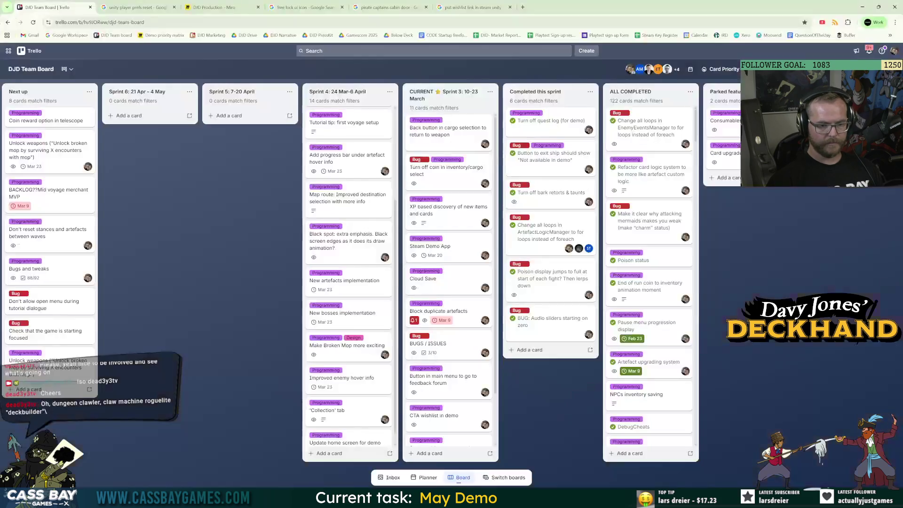
pyautogui.moveTo(450, 127); pyautogui.dragTo(546, 107)
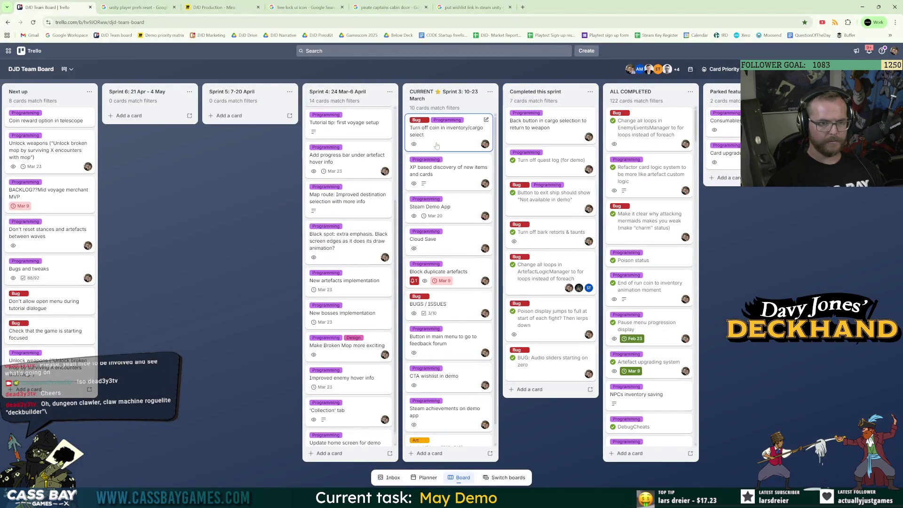
pyautogui.hotkey('alt', 'Tab')
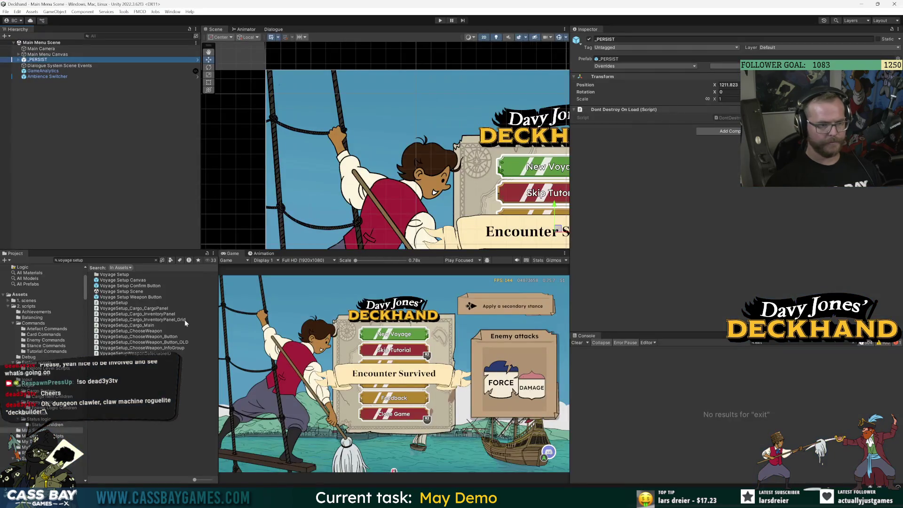
# Open the Voyage Setup Canvas prefab and its VoyageSetup_Cargo_Main script in Visual Studio.
pyautogui.doubleClick(126, 281)
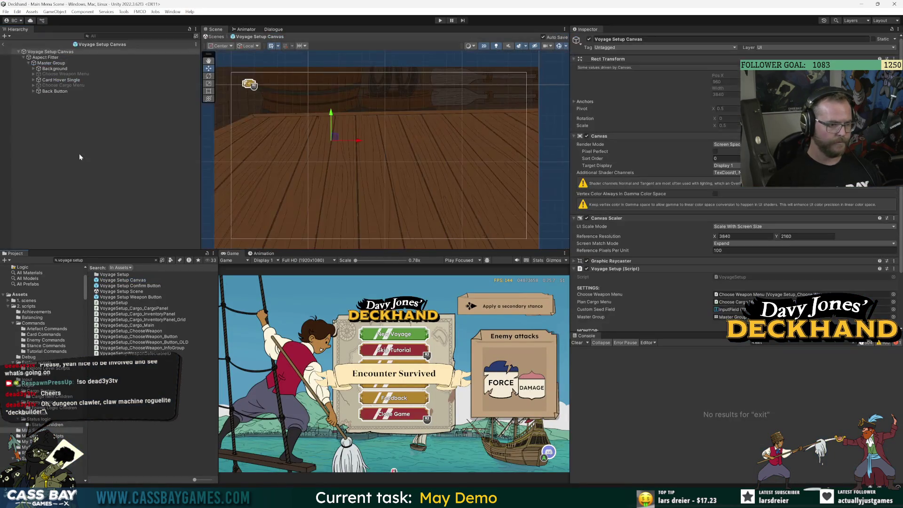
pyautogui.doubleClick(735, 275)
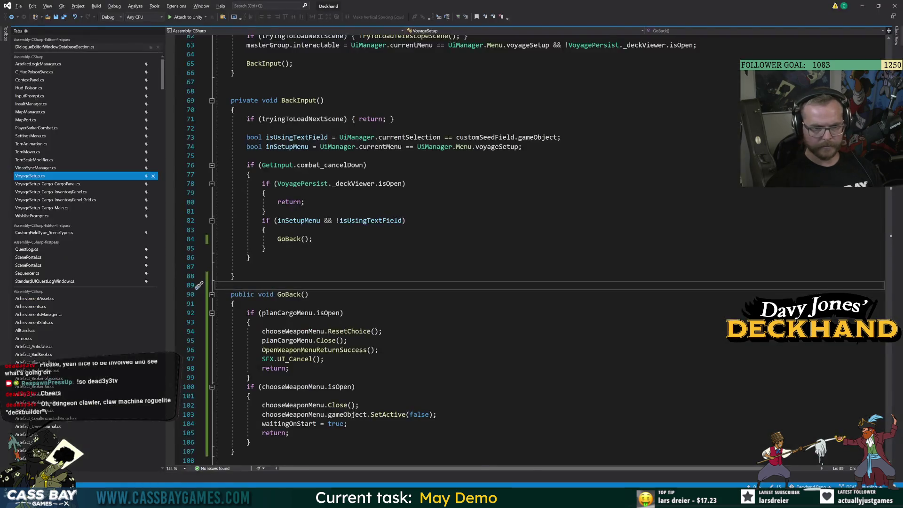
pyautogui.hotkey('alt', 'Tab')
pyautogui.click(64, 85)
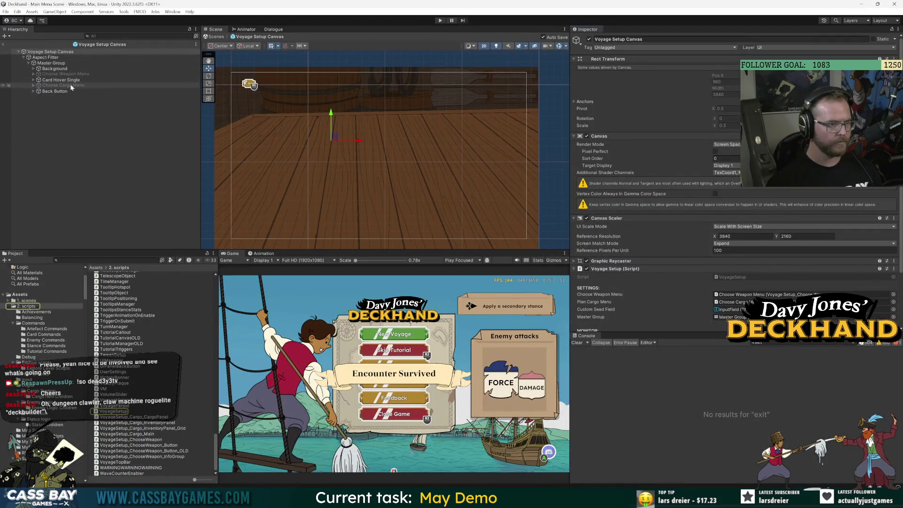
pyautogui.doubleClick(726, 137)
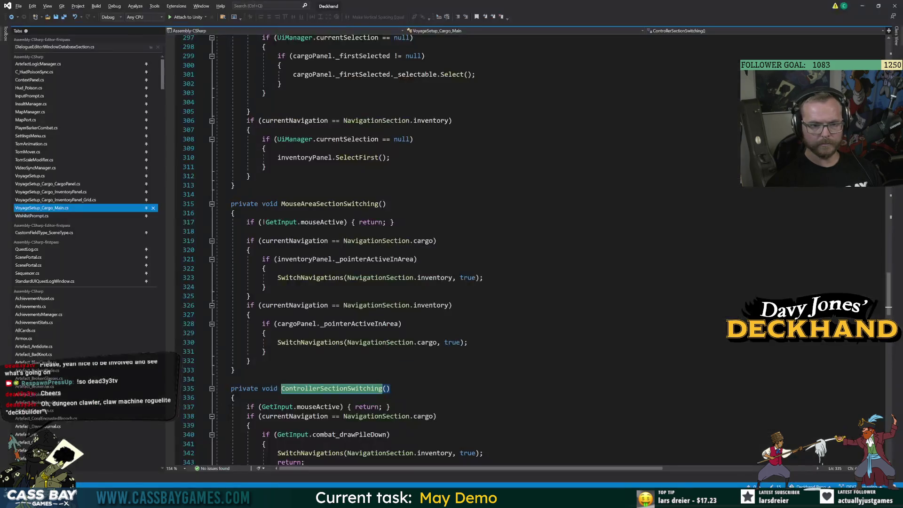
# Review the VoyageSetup_Cargo_Main class, then switch to VoyageSetup_Cargo_InventoryPanel.cs.
pyautogui.scroll(20, 471, 249)
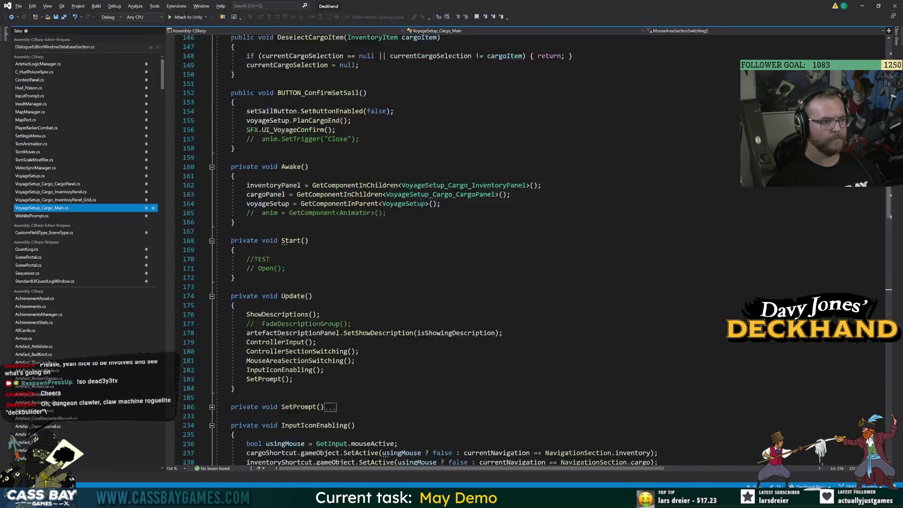
pyautogui.scroll(20, 470, 249)
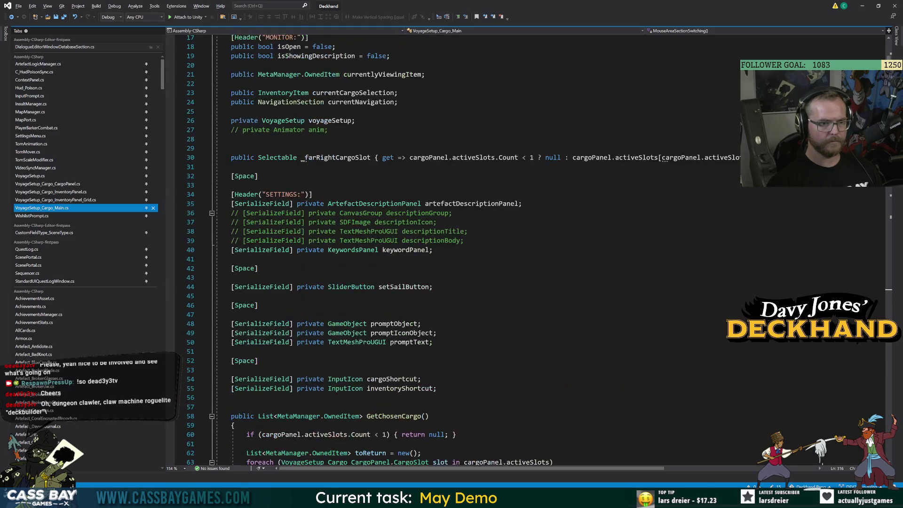
pyautogui.click(388, 113)
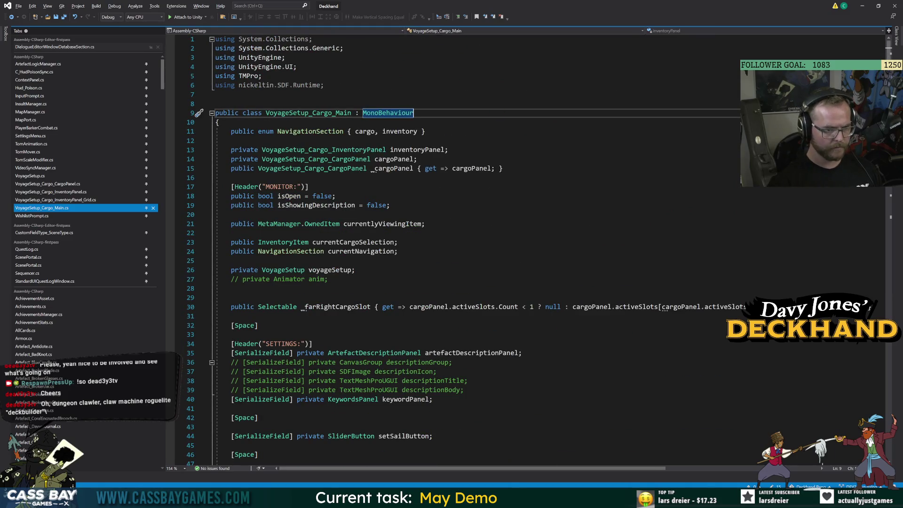
pyautogui.click(82, 202)
pyautogui.click(71, 191)
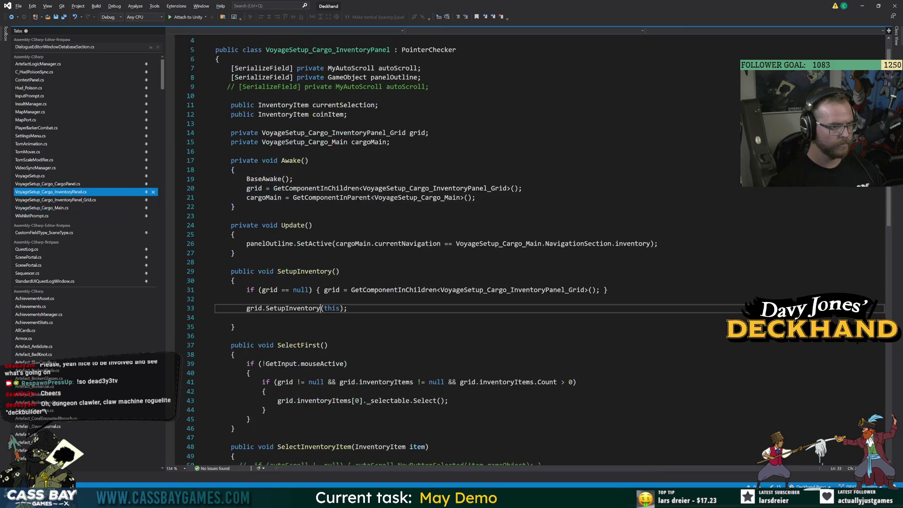
# Locate and select the public coinItem field declaration.
pyautogui.scroll(1, 895, 198)
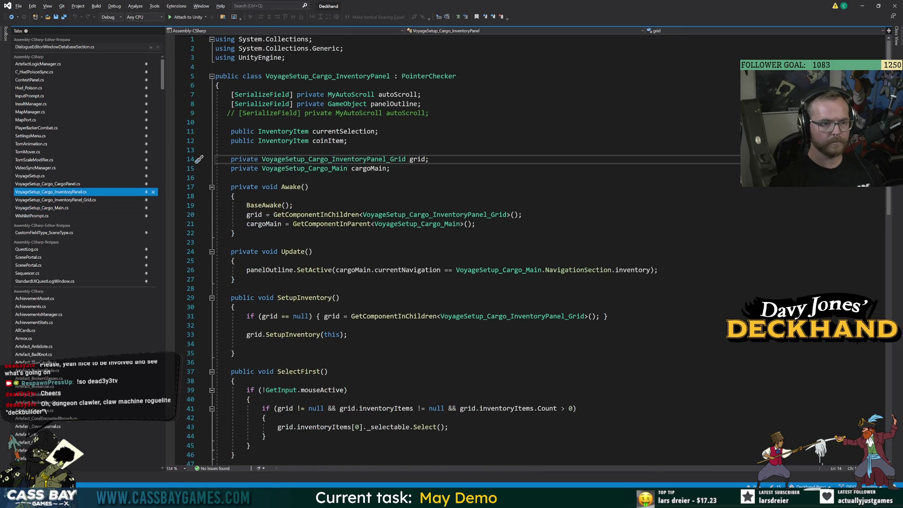
pyautogui.doubleClick(328, 140)
pyautogui.scroll(-10, 470, 249)
pyautogui.scroll(7, 470, 249)
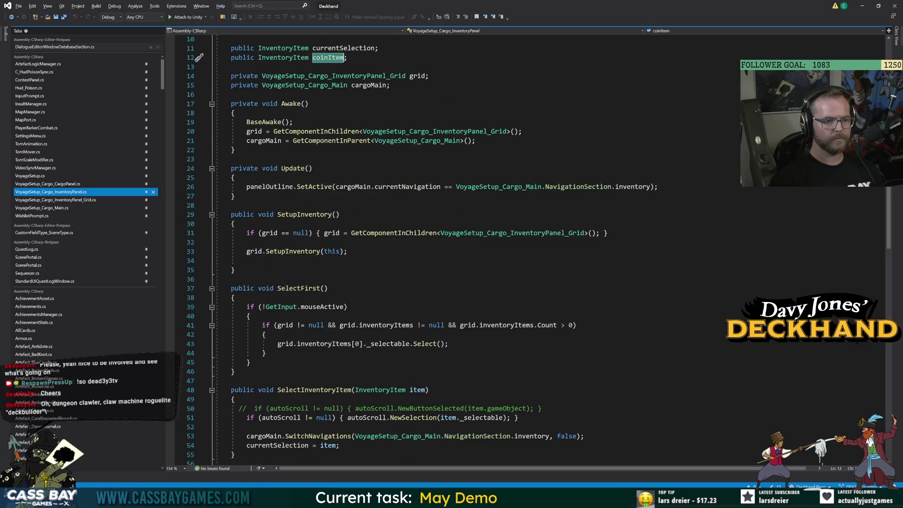
pyautogui.scroll(-15, 470, 249)
pyautogui.scroll(17, 470, 250)
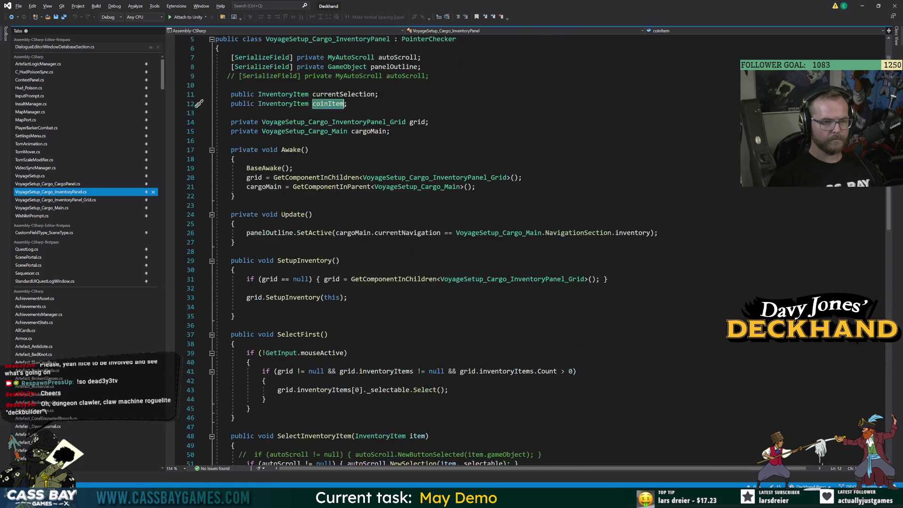
pyautogui.press('Home')
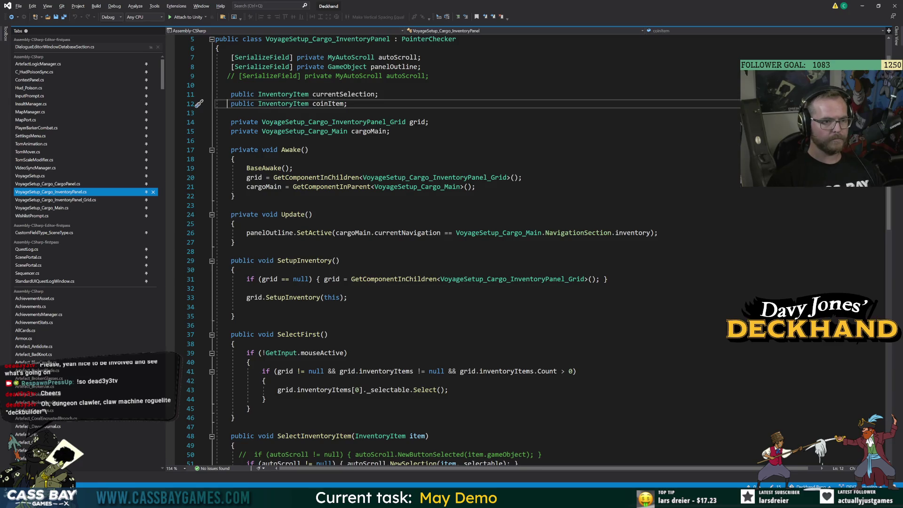
pyautogui.hotkey('ctrl', 'Right')
pyautogui.hotkey('ctrl', 'Right')
pyautogui.hotkey('ctrl', 'shift', 'Right')
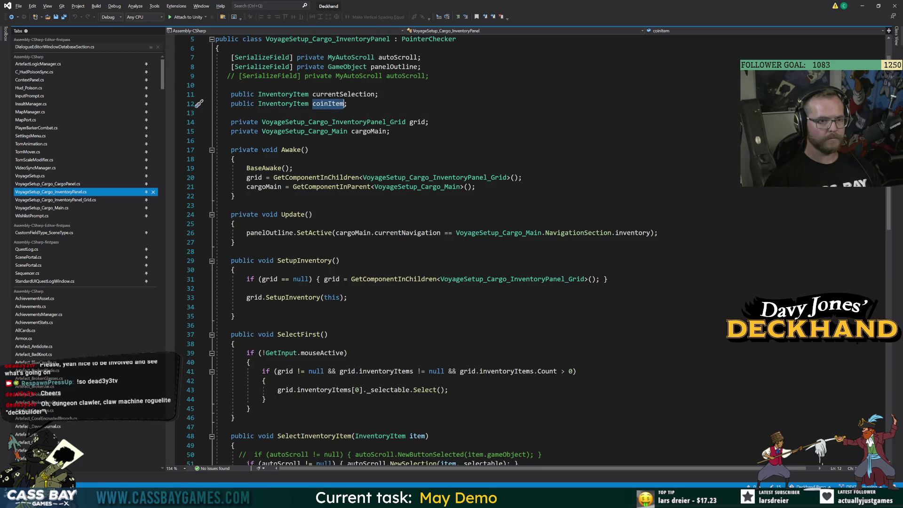
pyautogui.scroll(-7, 470, 249)
pyautogui.scroll(8, 470, 249)
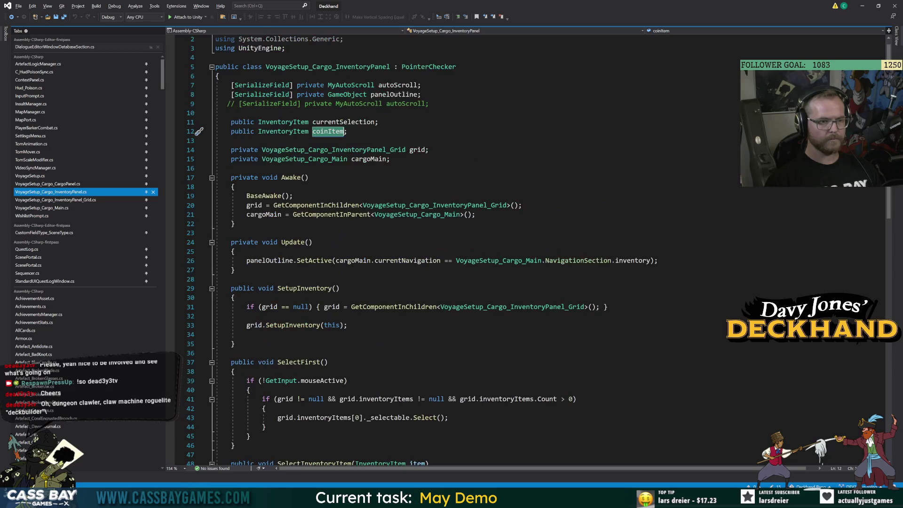
pyautogui.press('End')
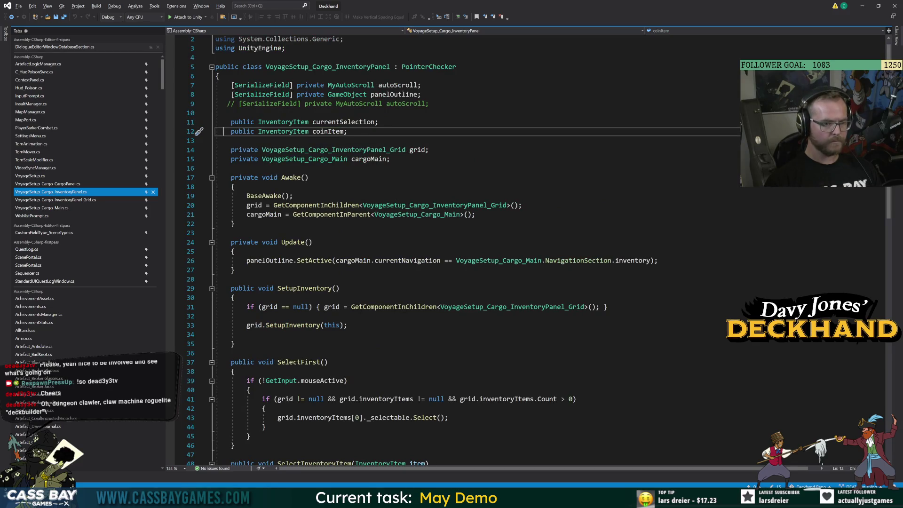
# Comment out the coinItem line with Ctrl+K, Ctrl+C and return to Unity to recompile.
pyautogui.hotkey('ctrl', 'k')
pyautogui.hotkey('ctrl', 'c')
pyautogui.press('Down')
pyautogui.press('Down')
pyautogui.press('Down')
pyautogui.press('End')
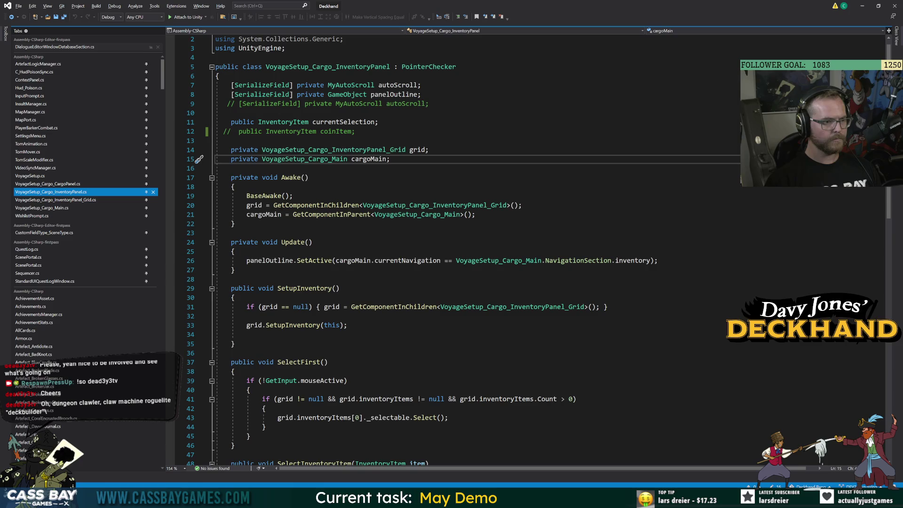
pyautogui.hotkey('alt', 'Tab')
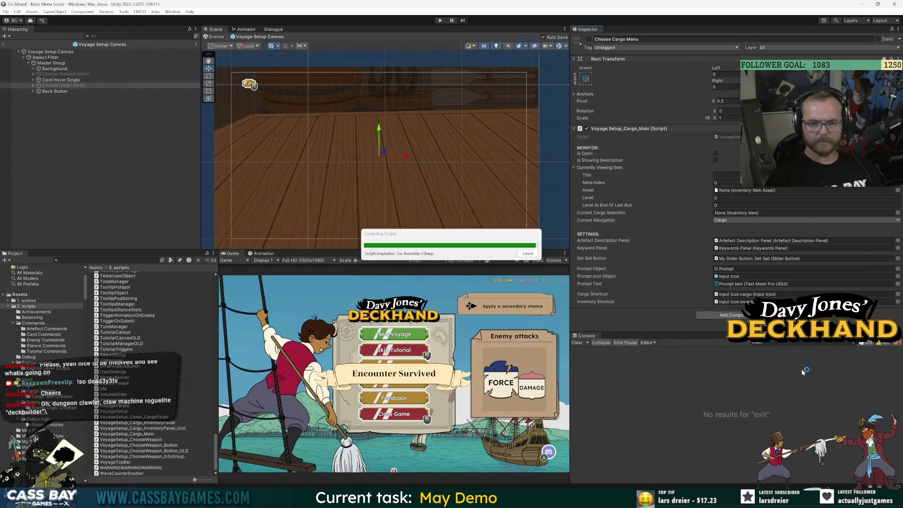
# Jump from the console error to the grid script's coin-pouch check and open a line above it.
pyautogui.doubleClick(659, 368)
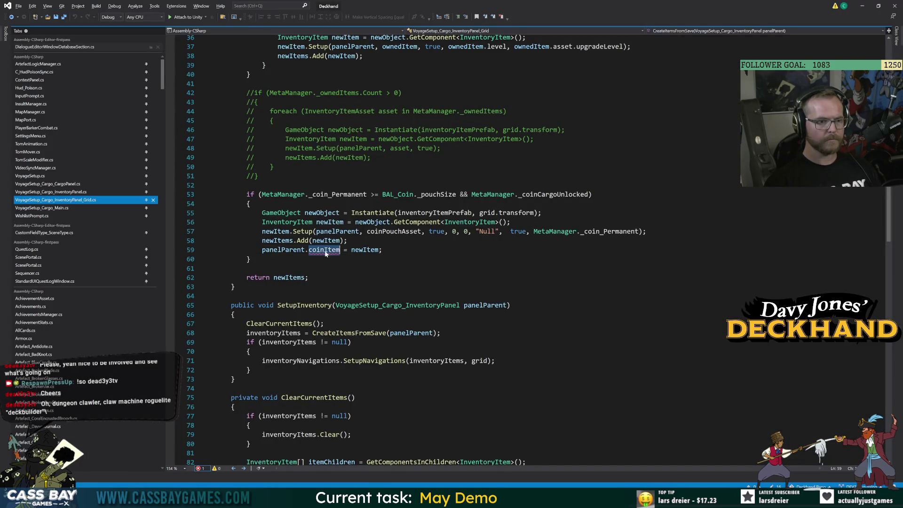
pyautogui.click(258, 277)
pyautogui.click(247, 185)
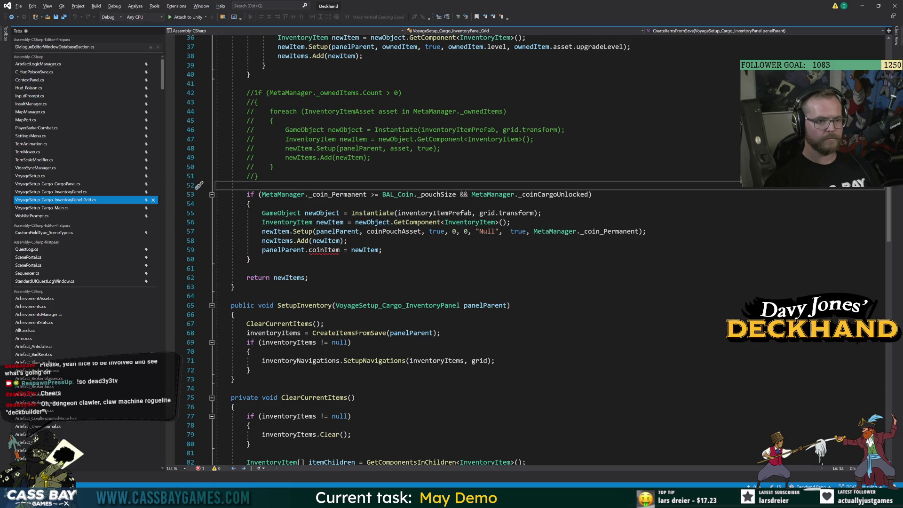
pyautogui.click(258, 176)
pyautogui.press('Return')
pyautogui.press('Return')
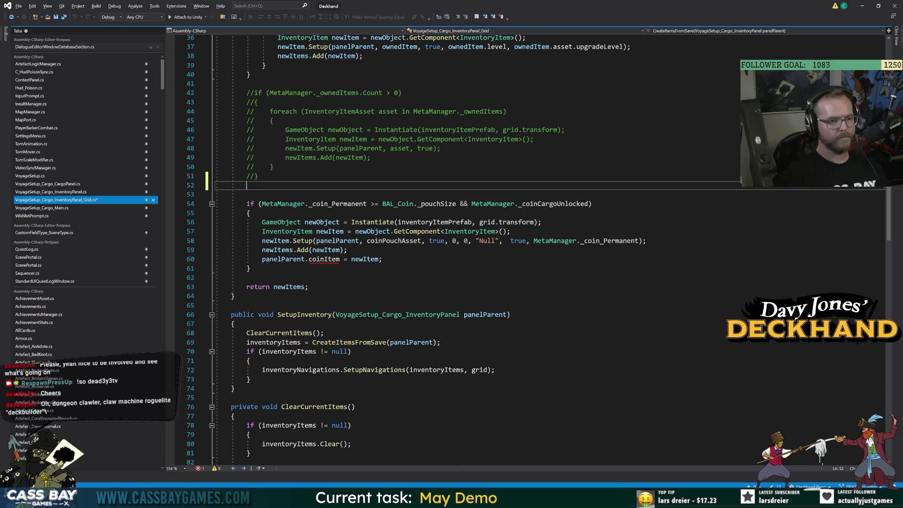
pyautogui.write('bool')
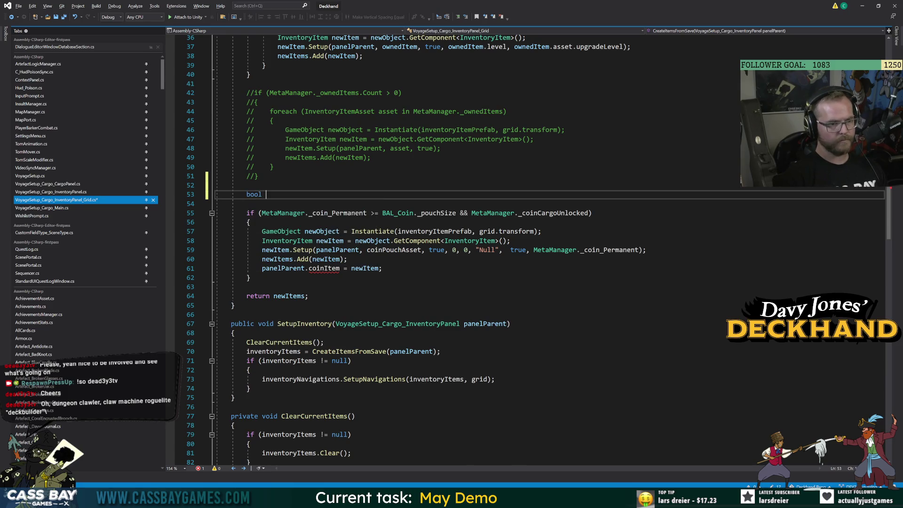
pyautogui.press('BackSpace')
pyautogui.press('BackSpace')
pyautogui.press('BackSpace')
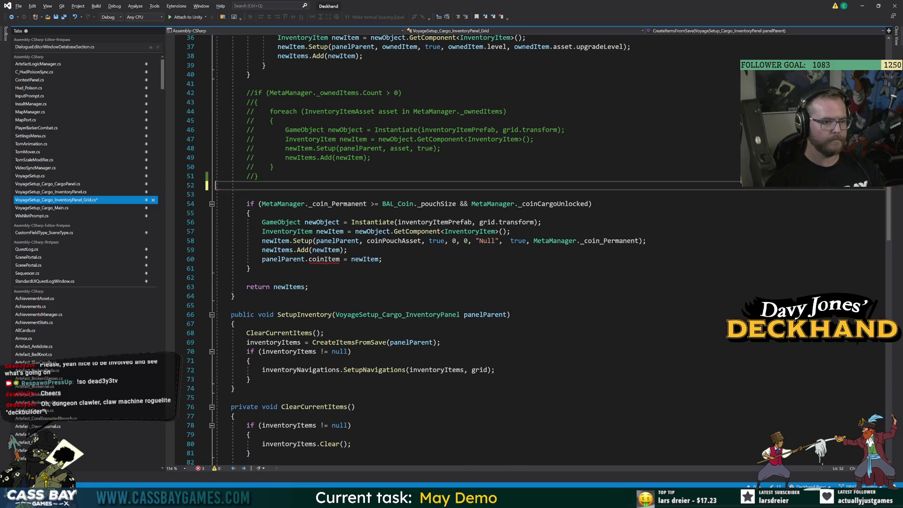
pyautogui.hotkey('ctrl', 's')
# Declare 'bool includeCoin = false;' above the coin check and save.
pyautogui.click(246, 195)
pyautogui.press('Return')
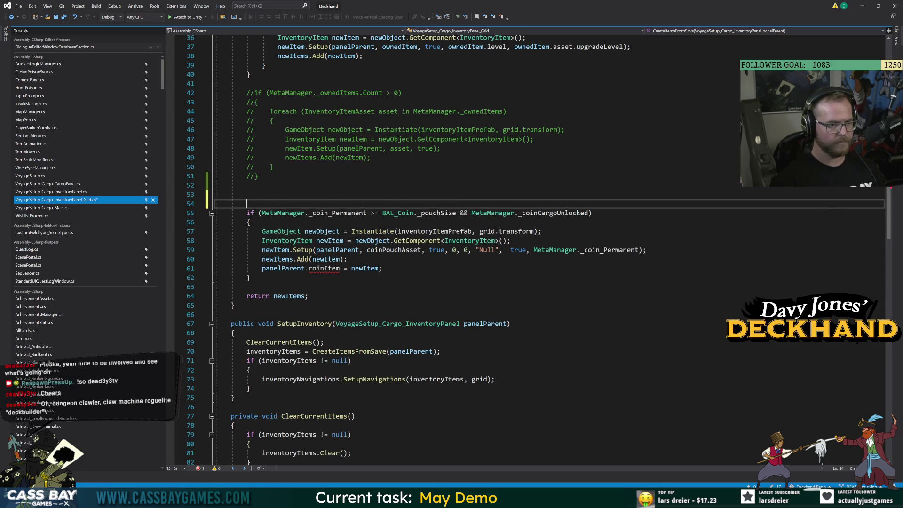
pyautogui.press('Up')
pyautogui.write('ool includ')
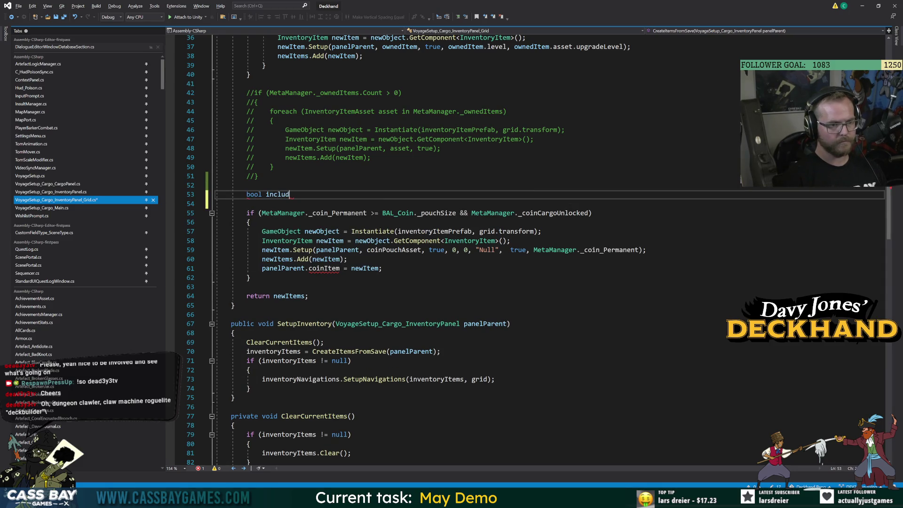
pyautogui.write('eCoin = false;')
pyautogui.hotkey('ctrl', 's')
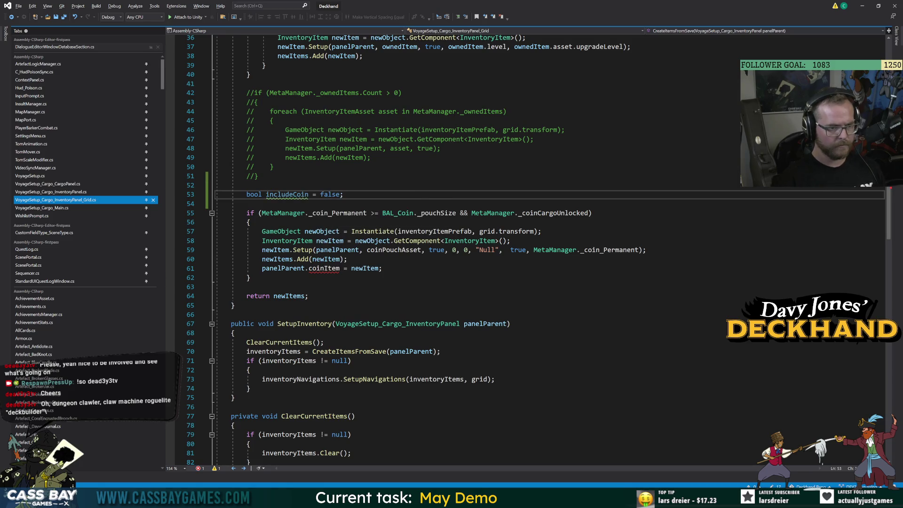
# Prefix the coin-pouch condition with 'includeCoin &&' and save the grid script.
pyautogui.click(262, 213)
pyautogui.write('includeCoin &&')
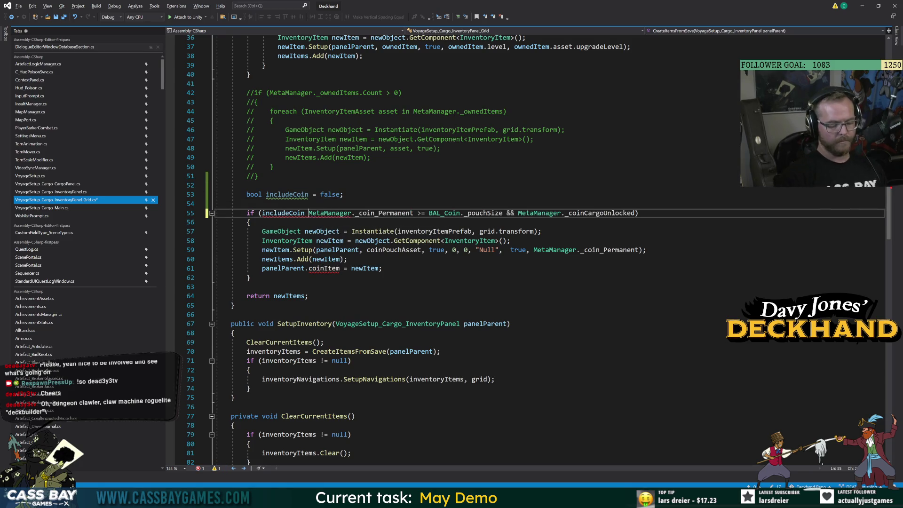
pyautogui.click(263, 195)
pyautogui.hotkey('ctrl', 's')
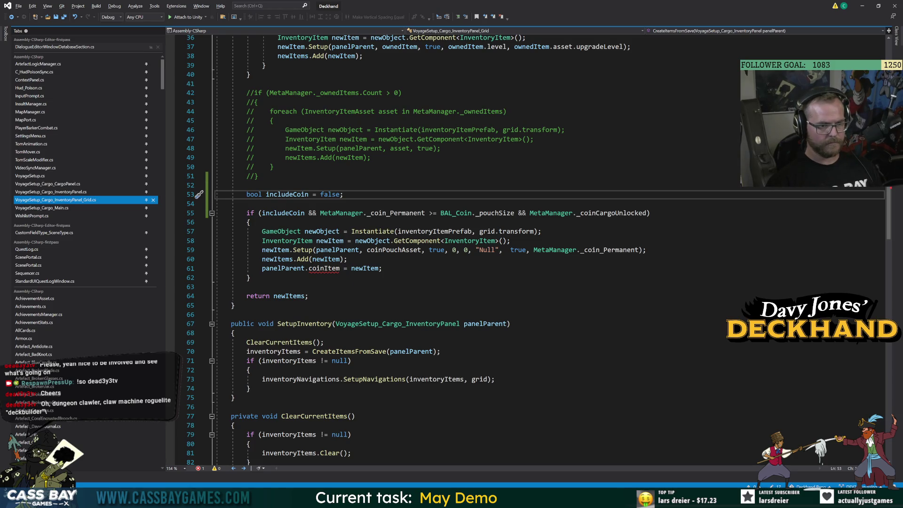
pyautogui.doubleClick(325, 268)
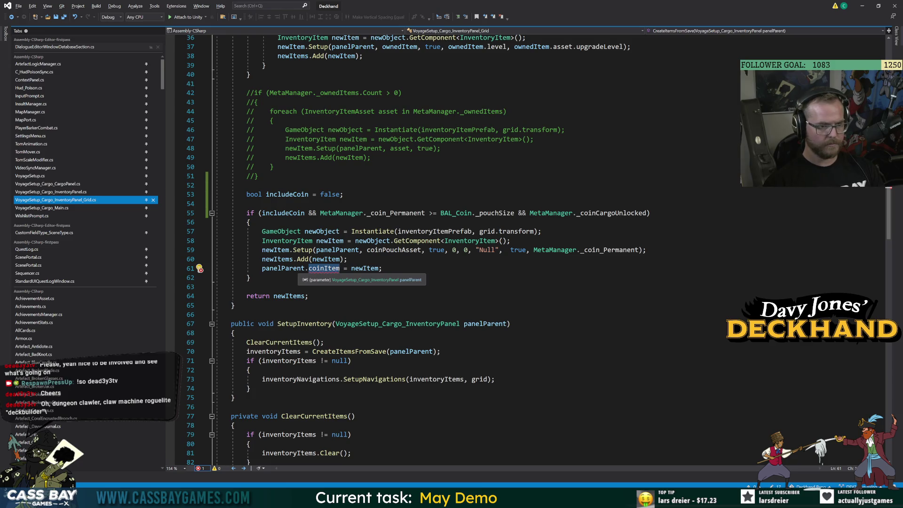
pyautogui.hotkey('ctrl', 'Tab')
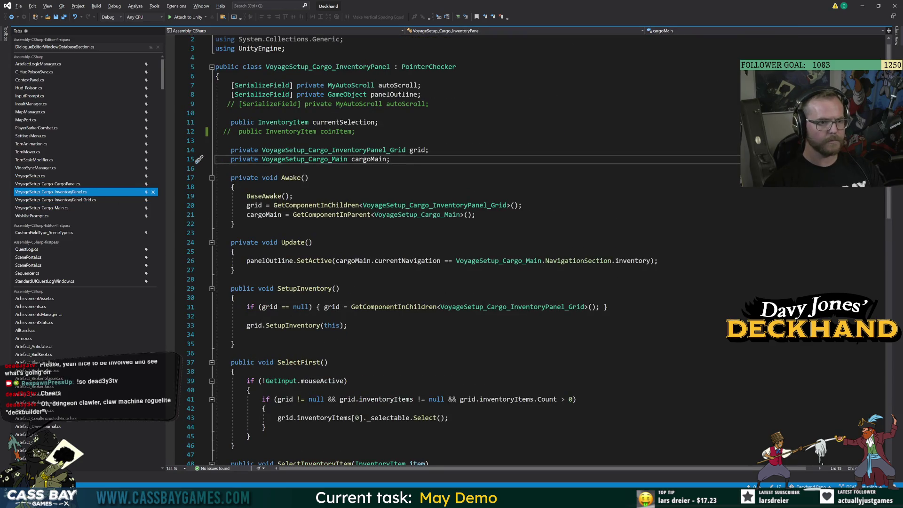
# Uncomment coinItem, mark it [SerializeField], move it above currentSelection, and save.
pyautogui.click(226, 131)
pyautogui.hotkey('ctrl', 'k')
pyautogui.hotkey('ctrl', 'u')
pyautogui.click(234, 94)
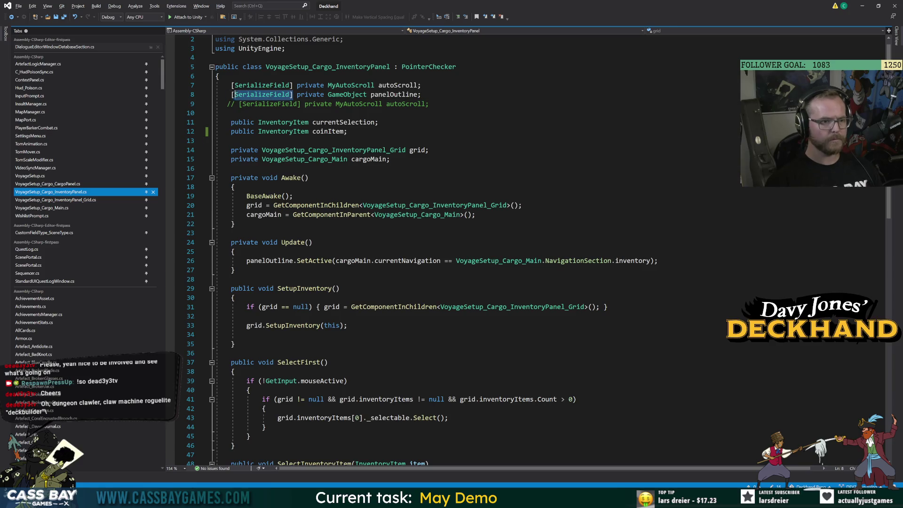
pyautogui.hotkey('ctrl', 'c')
pyautogui.click(231, 131)
pyautogui.hotkey('ctrl', 'v')
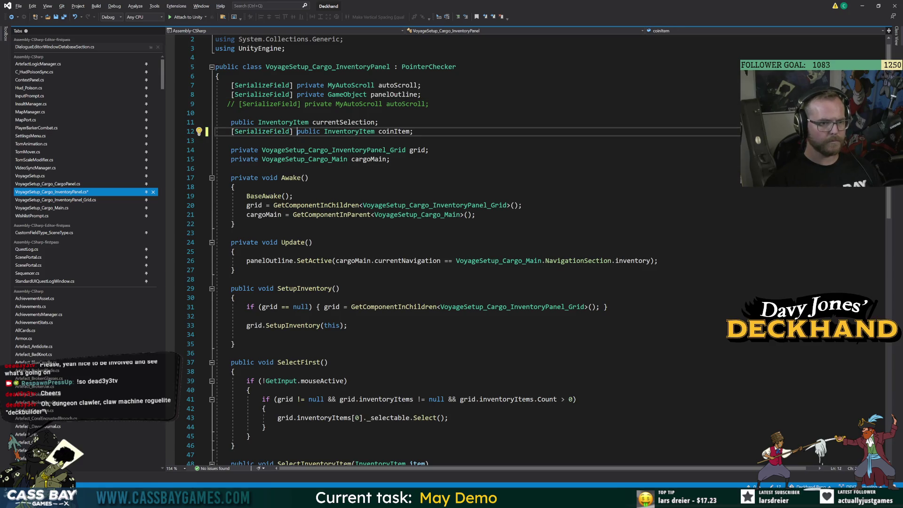
pyautogui.press('End')
pyautogui.hotkey('shift', 'Home')
pyautogui.hotkey('shift', 'Home')
pyautogui.hotkey('alt', 'Up')
pyautogui.hotkey('alt', 'Up')
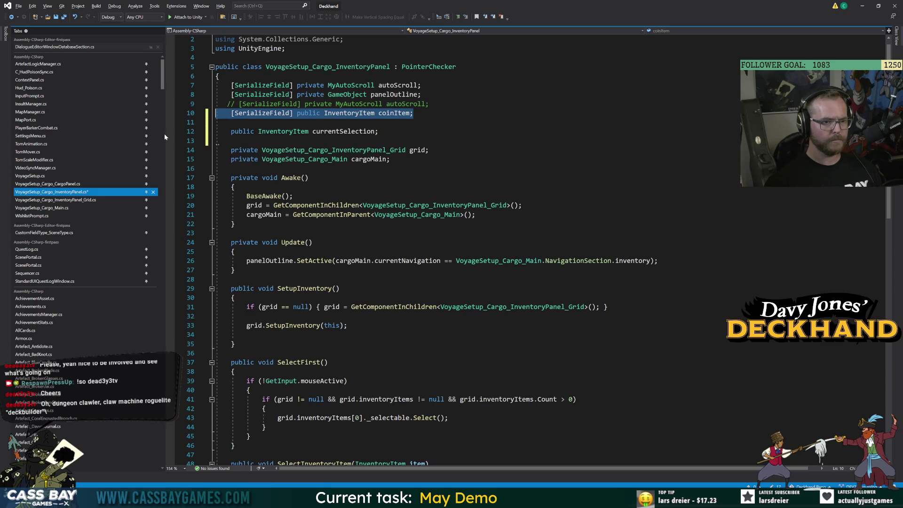
pyautogui.hotkey('ctrl', 's')
# Make coinItem private and add 'public InventoryItem _coinItem { get => coinItem; }' below it.
pyautogui.doubleClick(314, 115)
pyautogui.write('private')
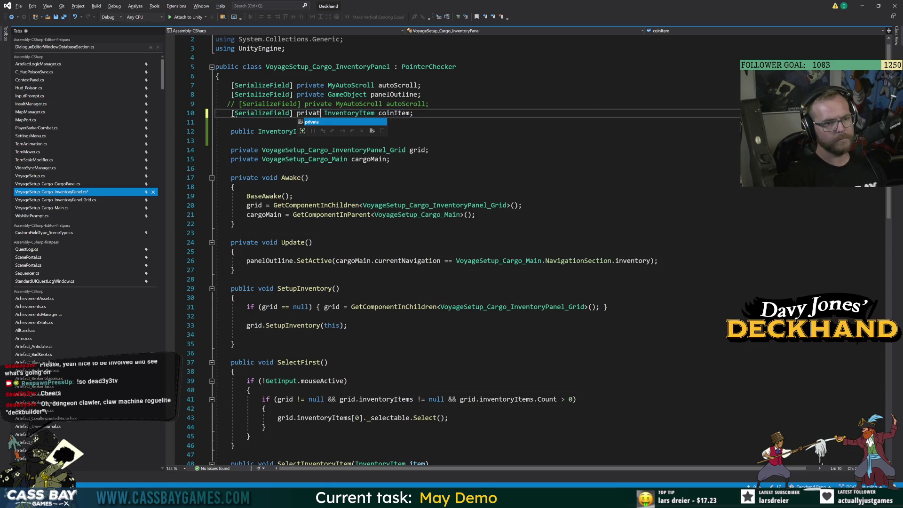
pyautogui.press('Down')
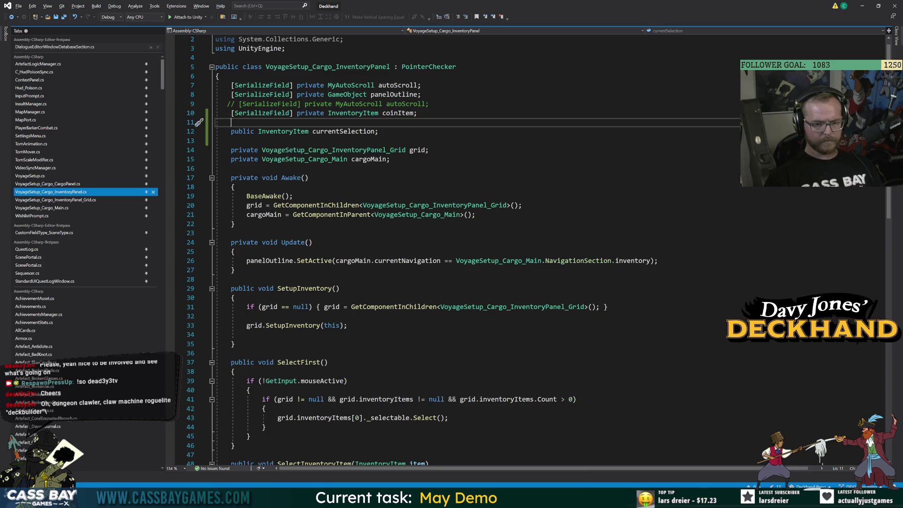
pyautogui.press('Up')
pyautogui.press('End')
pyautogui.press('Return')
pyautogui.write('pu')
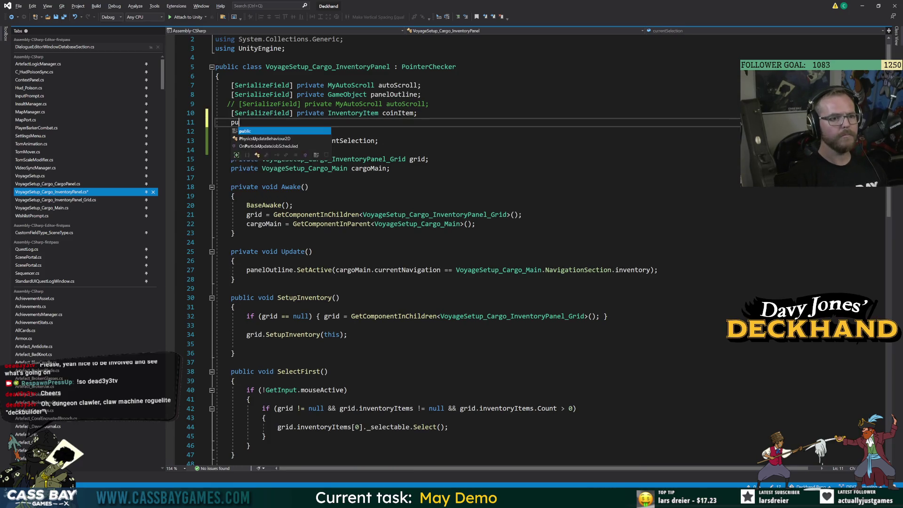
pyautogui.write('blic InventoryItem _coinItem;')
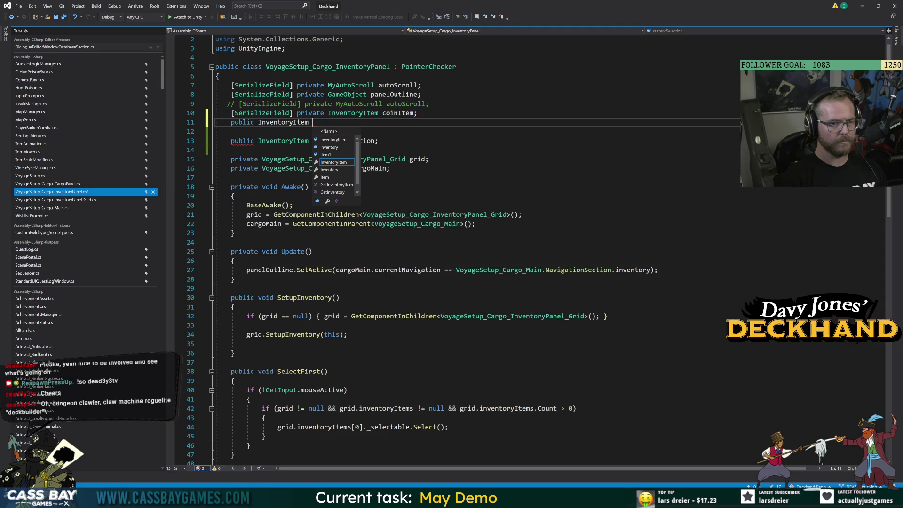
pyautogui.press('BackSpace')
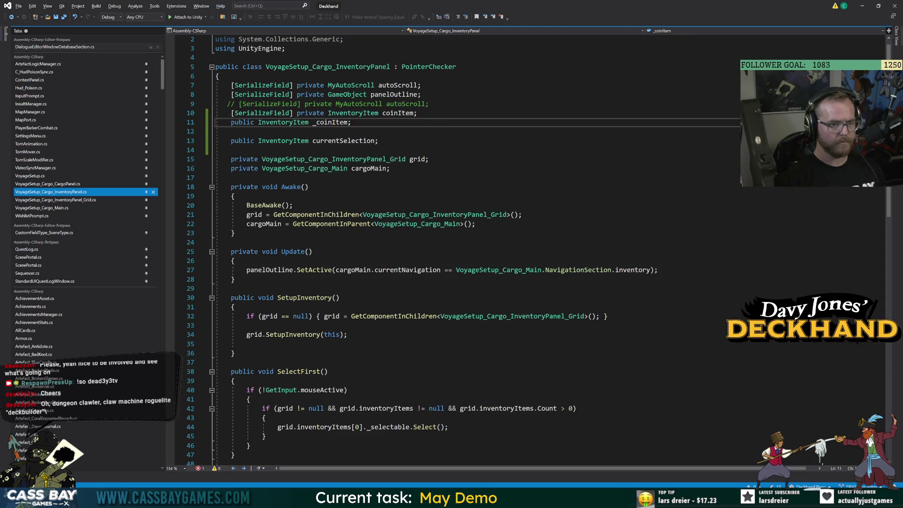
pyautogui.write('{ get => coinItem;')
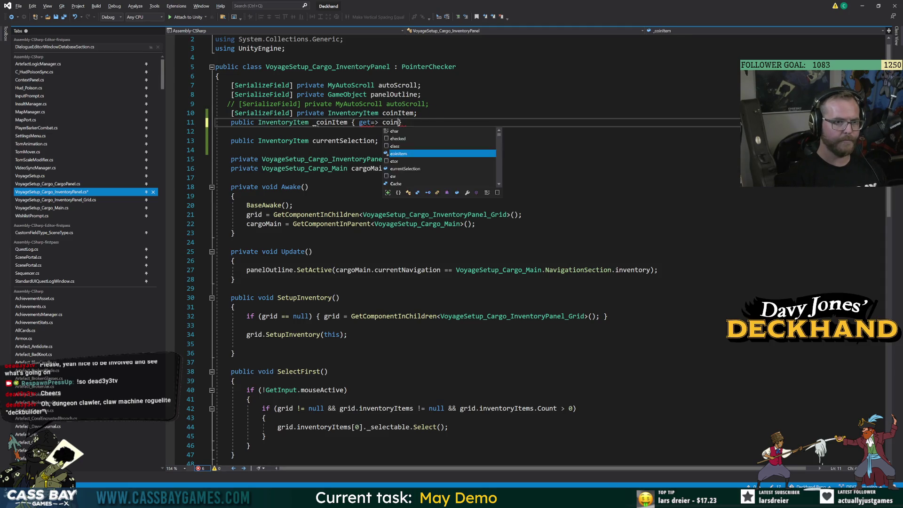
pyautogui.click(65, 184)
pyautogui.click(66, 201)
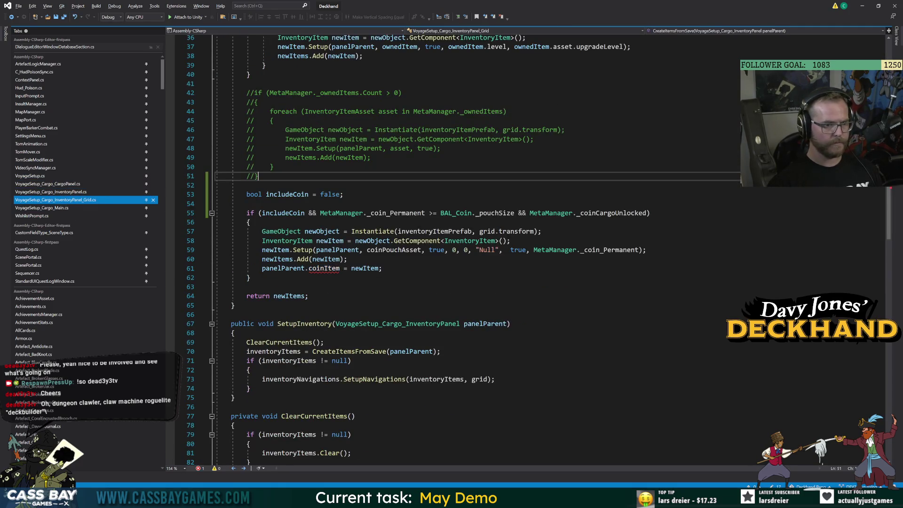
# Change the grid script's line 61 assignment to _coinItem and go to its definition.
pyautogui.click(308, 268)
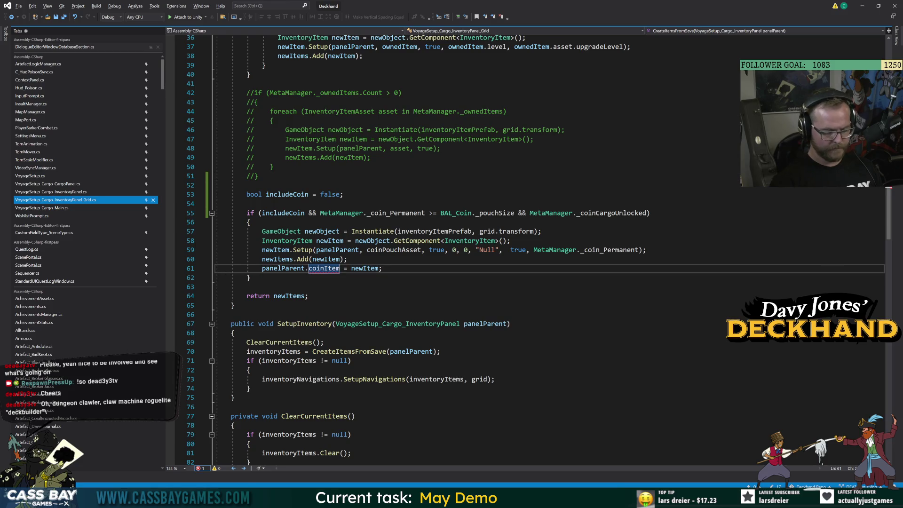
pyautogui.write('_')
pyautogui.click(246, 287)
pyautogui.moveTo(285, 268)
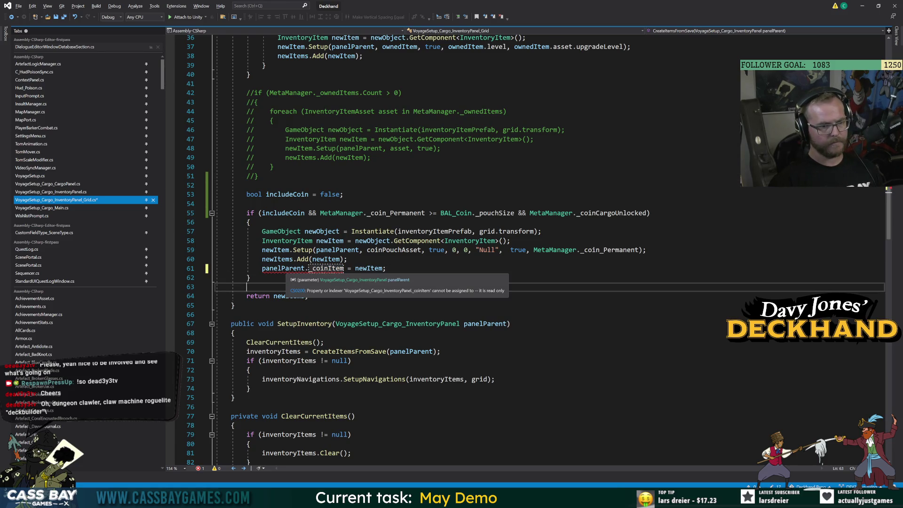
pyautogui.click(327, 268)
pyautogui.press('F12')
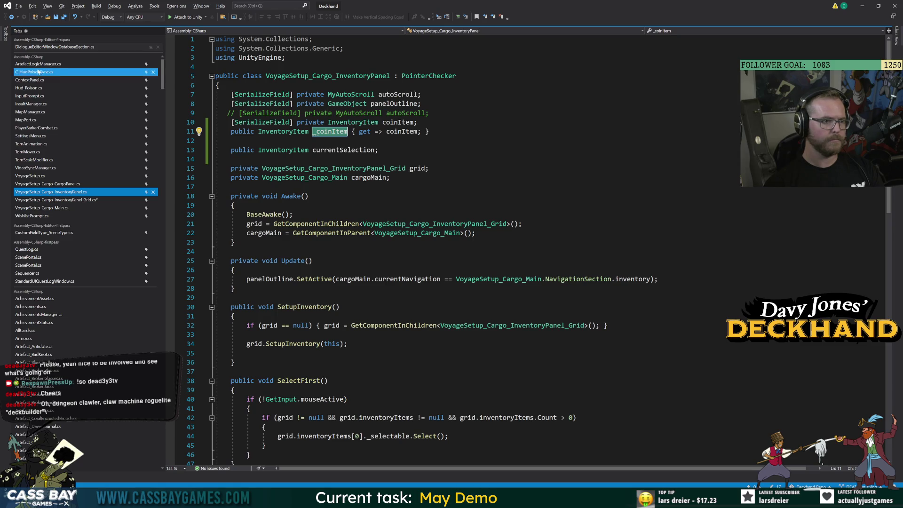
pyautogui.click(11, 17)
pyautogui.click(11, 17)
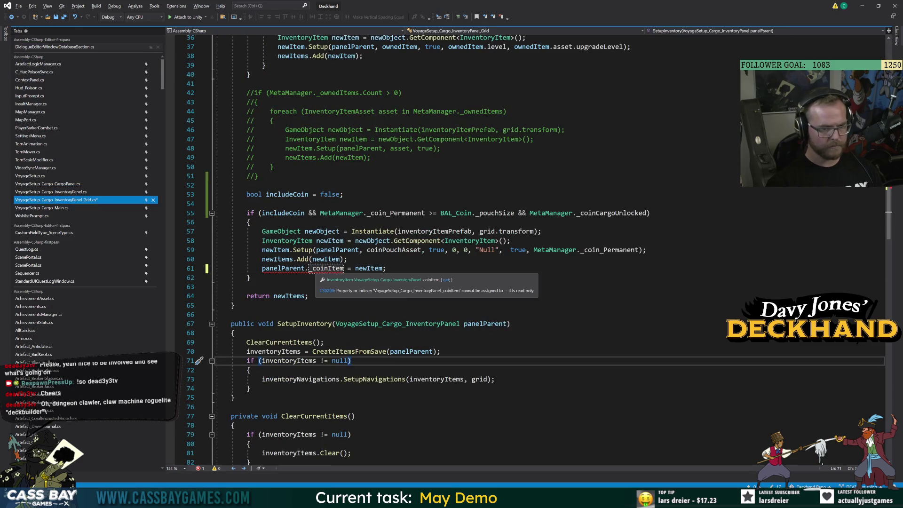
pyautogui.click(325, 272)
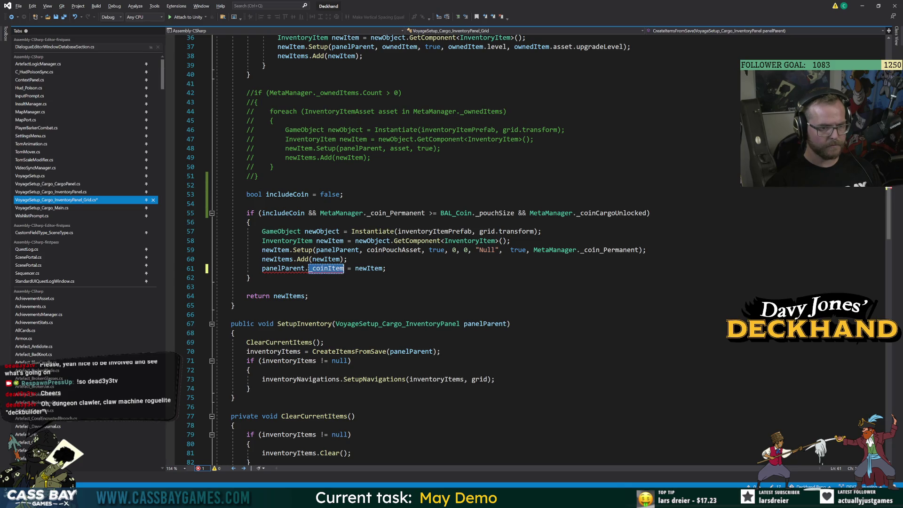
pyautogui.hotkey('ctrl', 'Right')
pyautogui.hotkey('ctrl', 'Right')
pyautogui.hotkey('ctrl', 'Right')
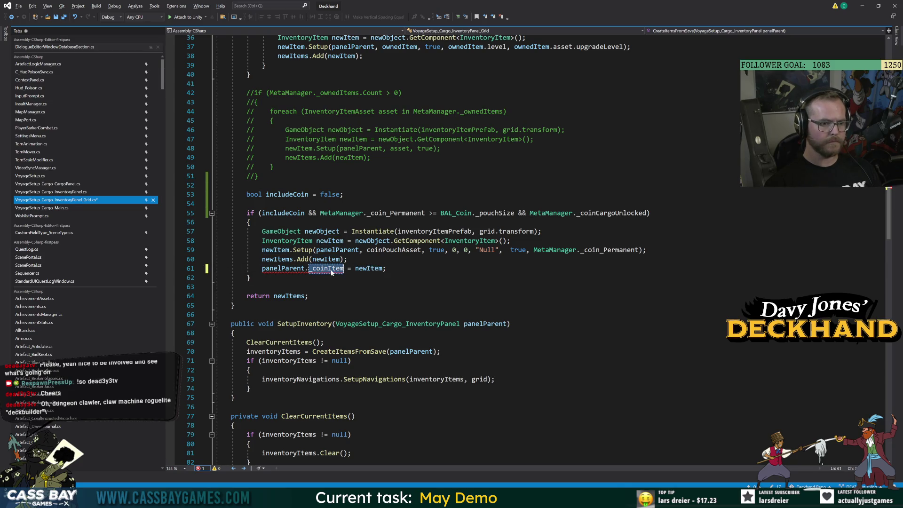
pyautogui.hotkey('ctrl', 'Left')
pyautogui.hotkey('ctrl', 'Left')
pyautogui.hotkey('ctrl', 'Left')
pyautogui.press('F12')
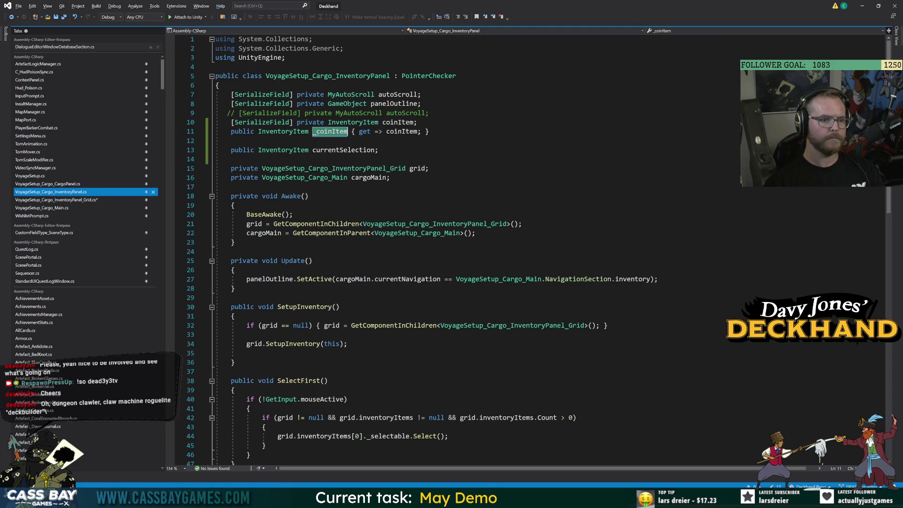
# Delete the _coinItem getter property from the inventory panel script.
pyautogui.press('End')
pyautogui.hotkey('shift', 'Up')
pyautogui.press('Down')
pyautogui.press('BackSpace')
pyautogui.press('BackSpace')
pyautogui.press('BackSpace')
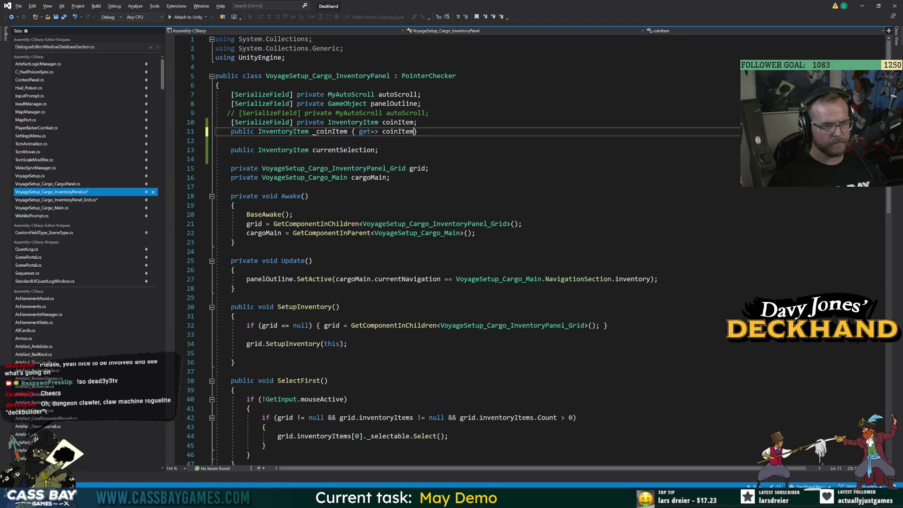
pyautogui.press('BackSpace')
pyautogui.press('BackSpace')
pyautogui.press('BackSpace')
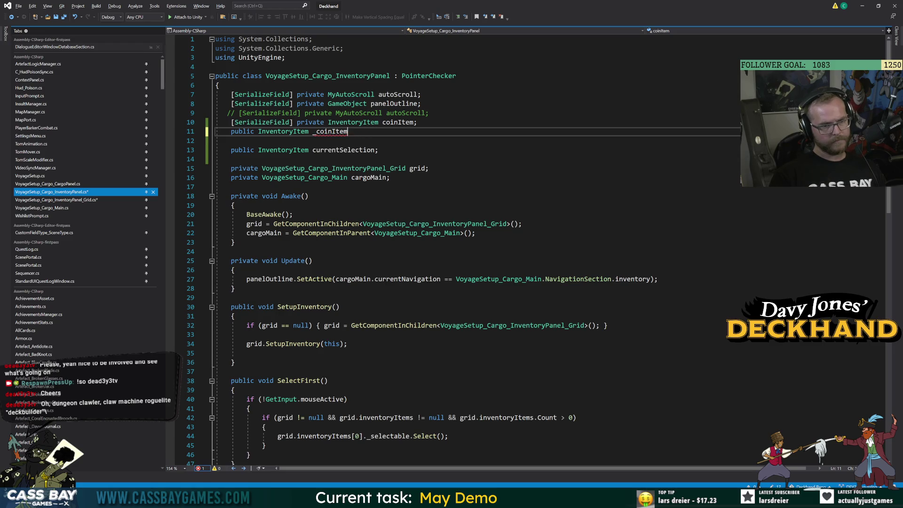
pyautogui.write(';')
pyautogui.press('BackSpace')
pyautogui.press('BackSpace')
pyautogui.press('BackSpace')
pyautogui.press('BackSpace')
pyautogui.press('BackSpace')
pyautogui.press('BackSpace')
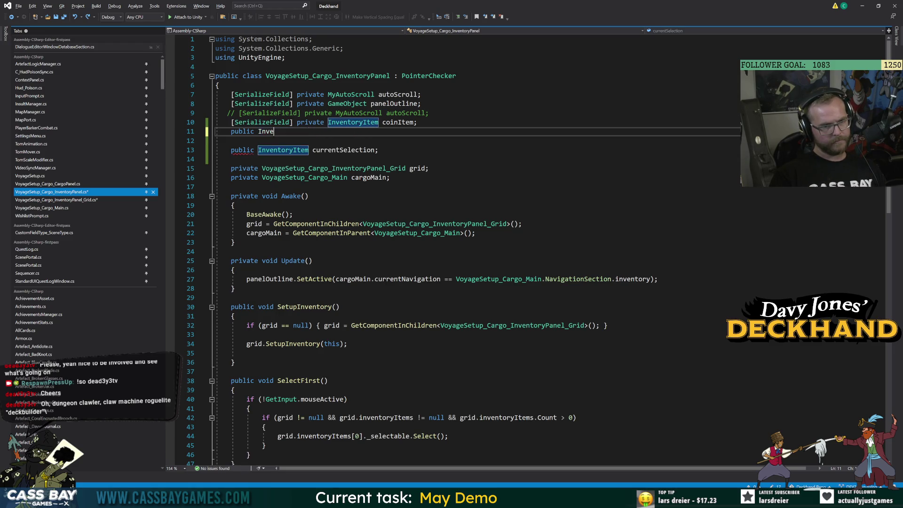
pyautogui.press('BackSpace')
pyautogui.press('BackSpace')
pyautogui.press('BackSpace')
pyautogui.hotkey('ctrl', 'shift', 'Left')
pyautogui.hotkey('ctrl', 'x')
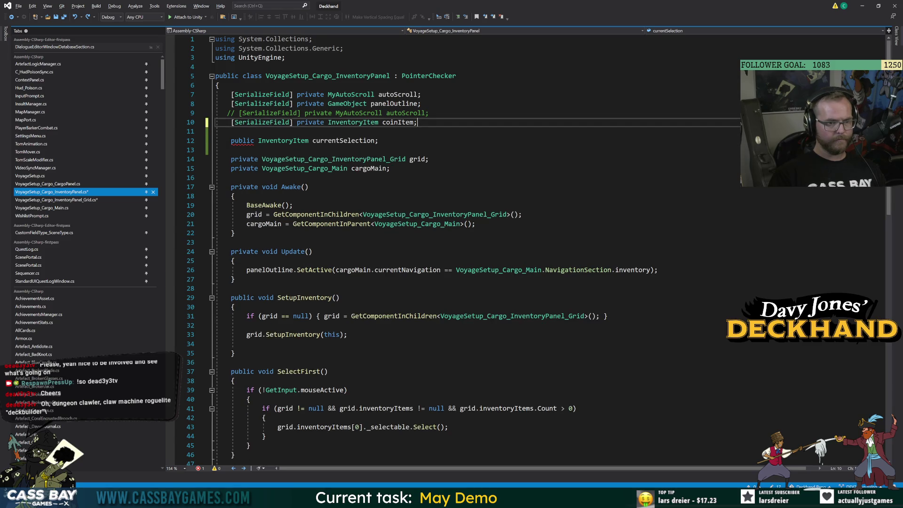
# Make coinItem public, move it below currentSelection, drop [SerializeField], and save.
pyautogui.doubleClick(308, 122)
pyautogui.hotkey('ctrl', 'v')
pyautogui.hotkey('alt', 'Down')
pyautogui.hotkey('alt', 'Down')
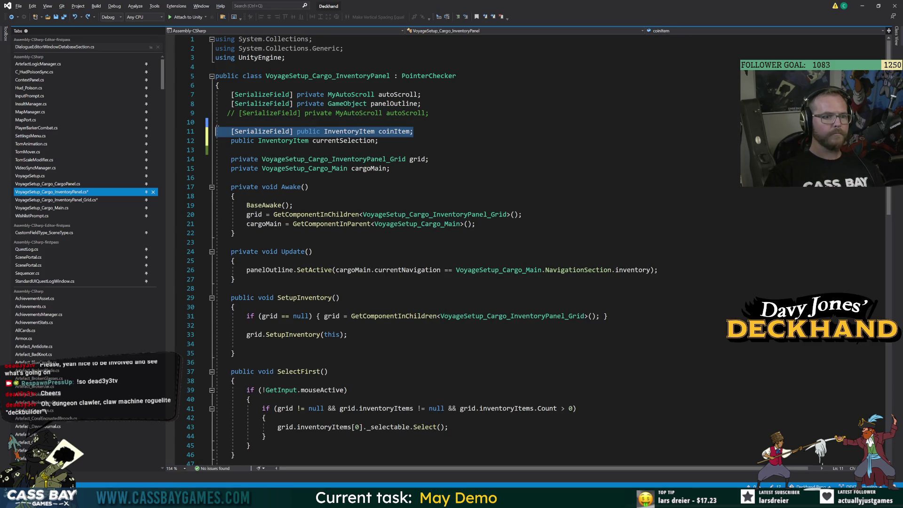
pyautogui.press('Home')
pyautogui.hotkey('ctrl', 'Delete')
pyautogui.hotkey('ctrl', 'Delete')
pyautogui.hotkey('ctrl', 'Delete')
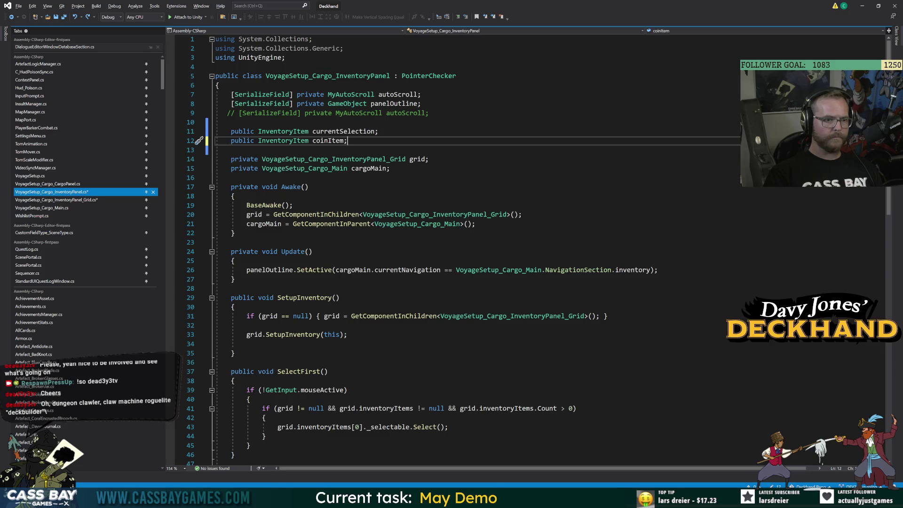
pyautogui.hotkey('ctrl', 's')
# Confirm the grid script's coinItem assignment has no errors, then return to Unity.
pyautogui.click(90, 200)
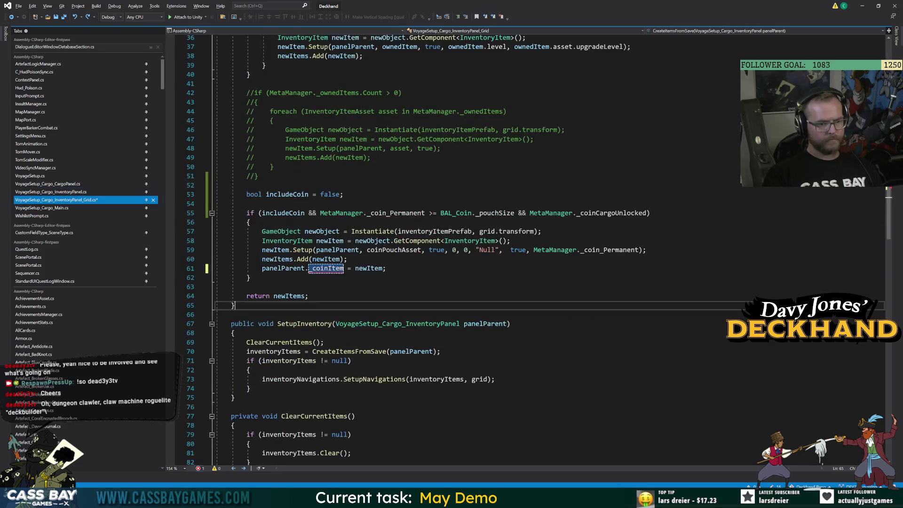
pyautogui.click(308, 268)
pyautogui.click(258, 295)
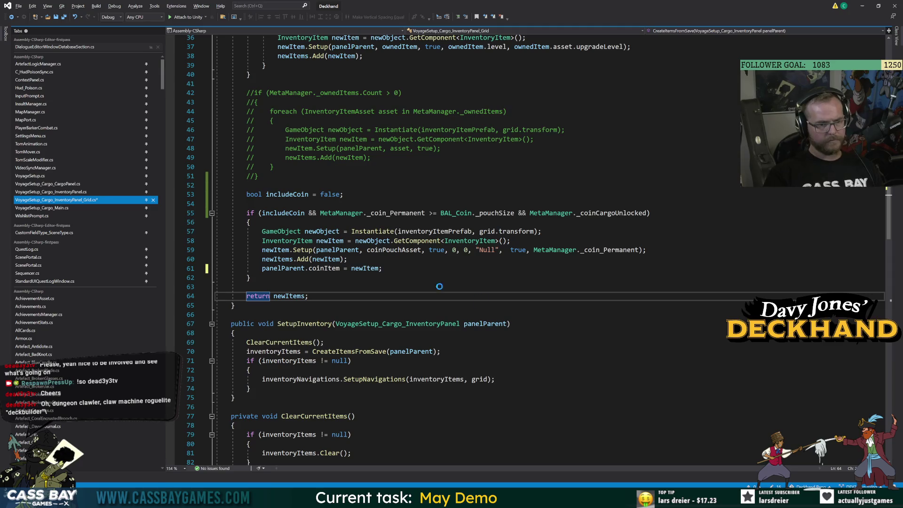
pyautogui.click(246, 286)
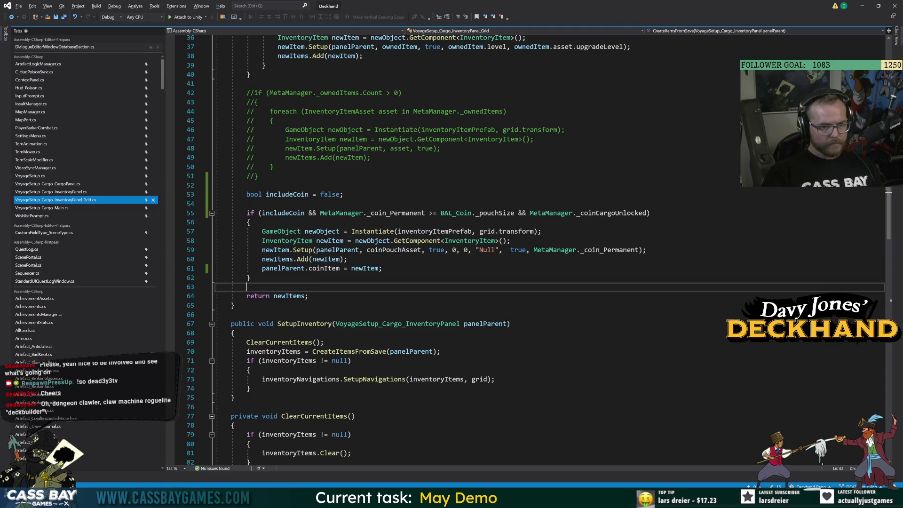
pyautogui.hotkey('alt', 'Tab')
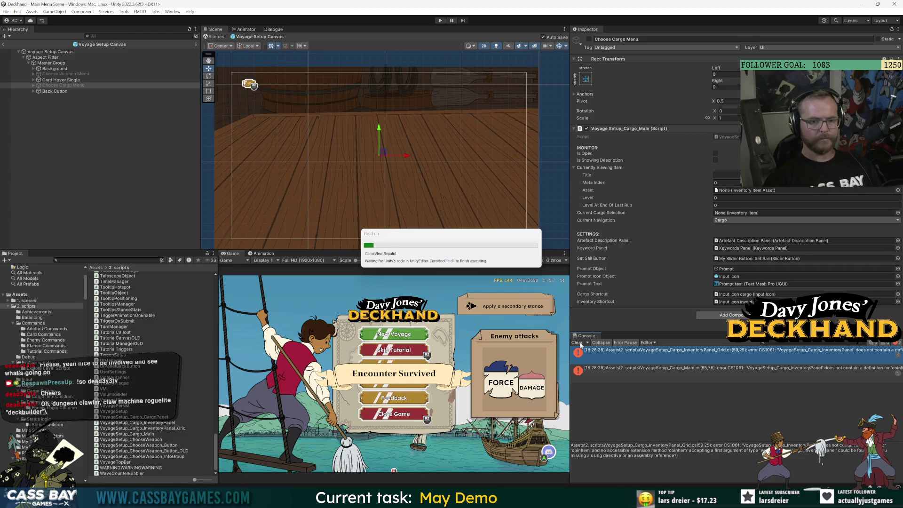
# Play the game, start a New Voyage, and view the Broken Mop's stats in weapon selection.
pyautogui.click(443, 20)
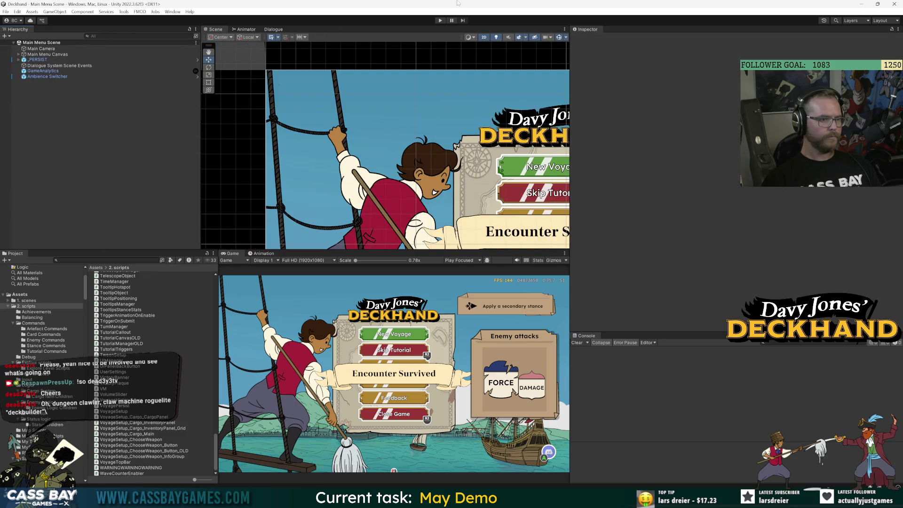
pyautogui.click(440, 21)
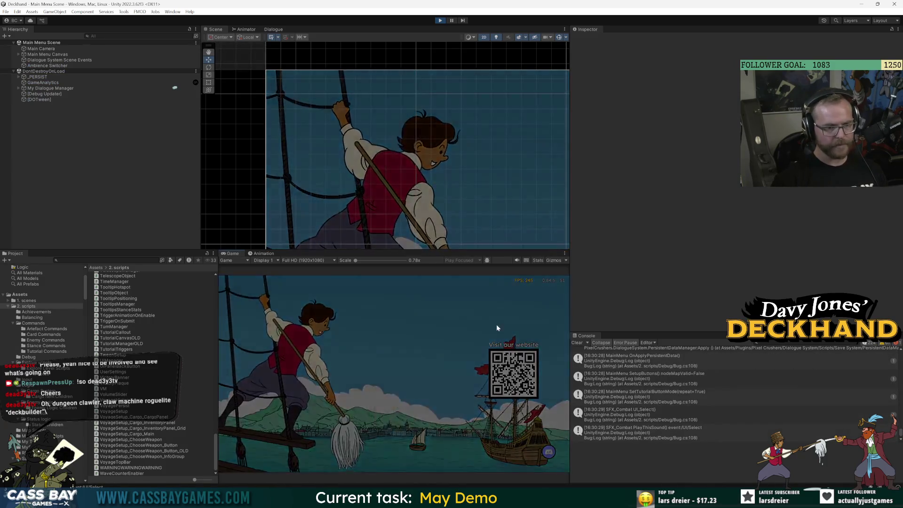
pyautogui.click(495, 324)
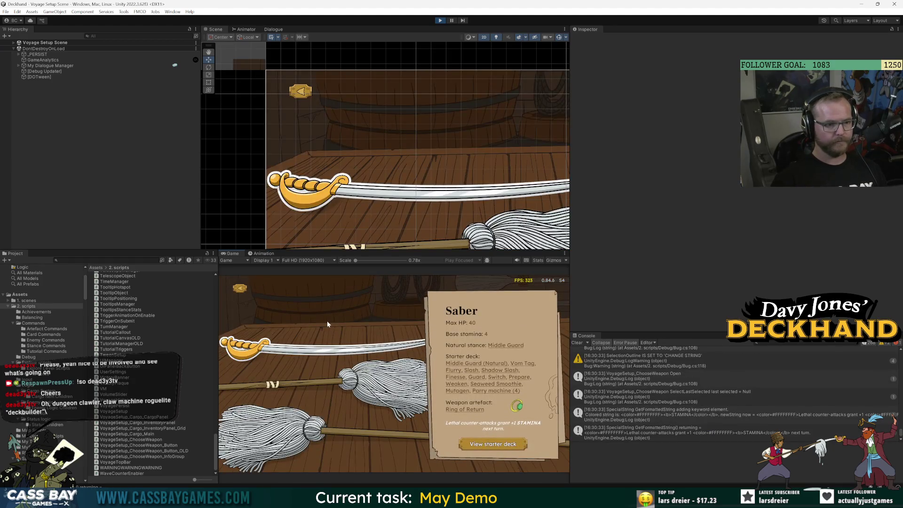
pyautogui.click(367, 348)
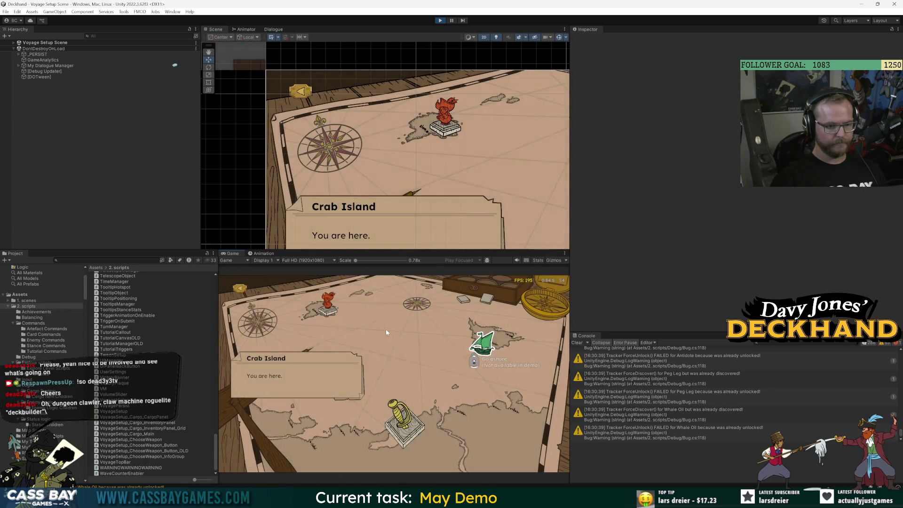
pyautogui.click(329, 305)
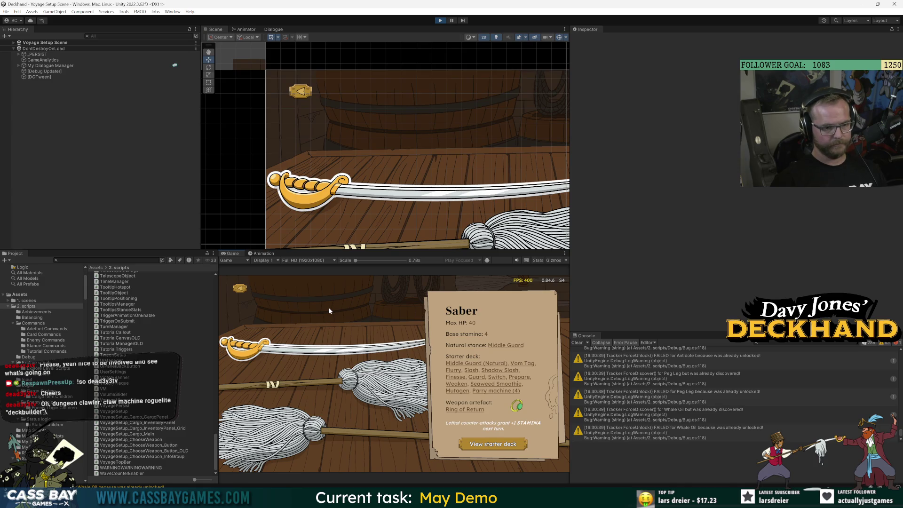
pyautogui.moveTo(483, 374)
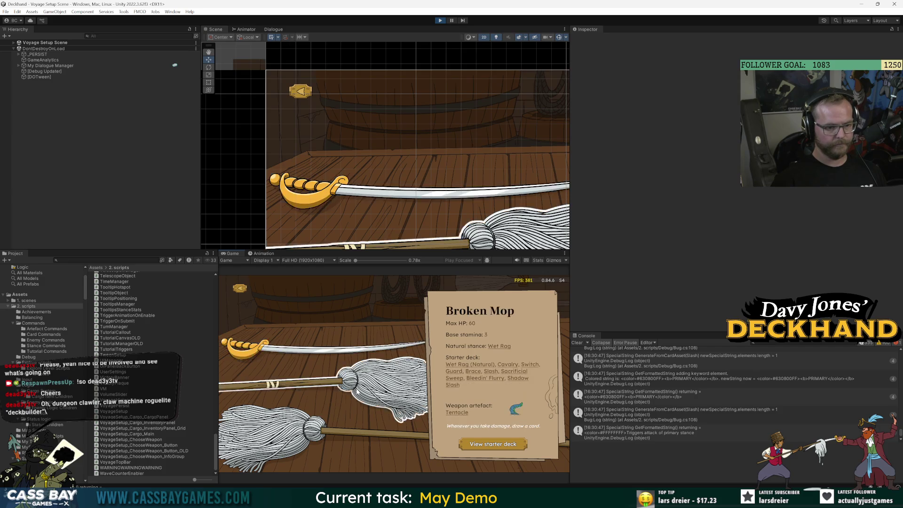
# Advance to the Cargo/Inventory screen, try Set Sail and item selection, then stop play mode.
pyautogui.click(354, 356)
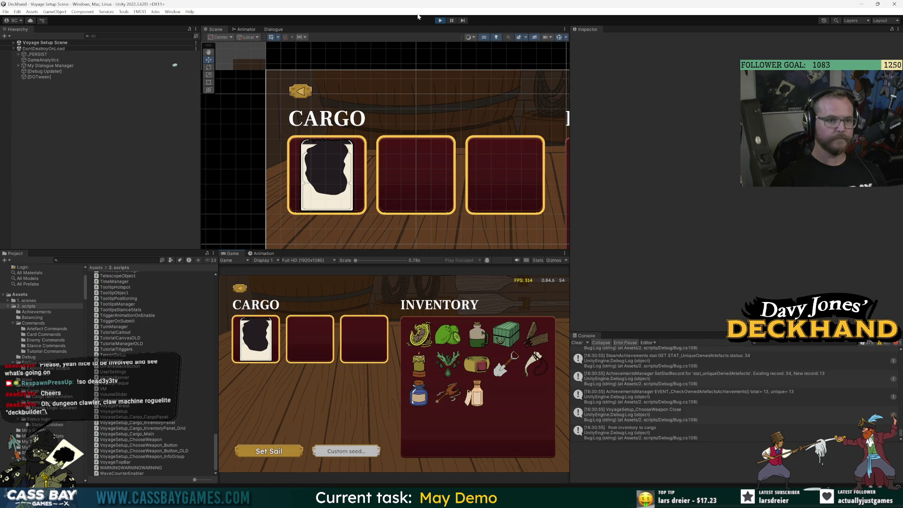
pyautogui.click(269, 452)
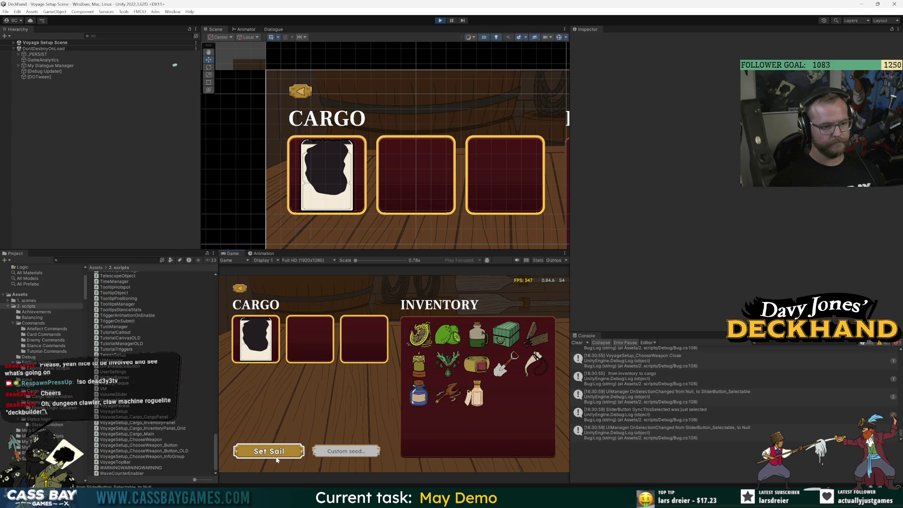
pyautogui.click(278, 456)
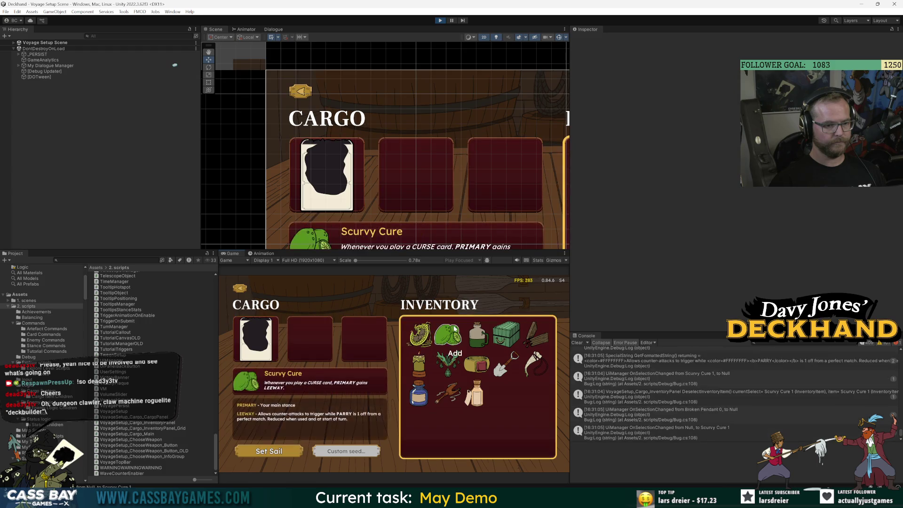
pyautogui.click(440, 20)
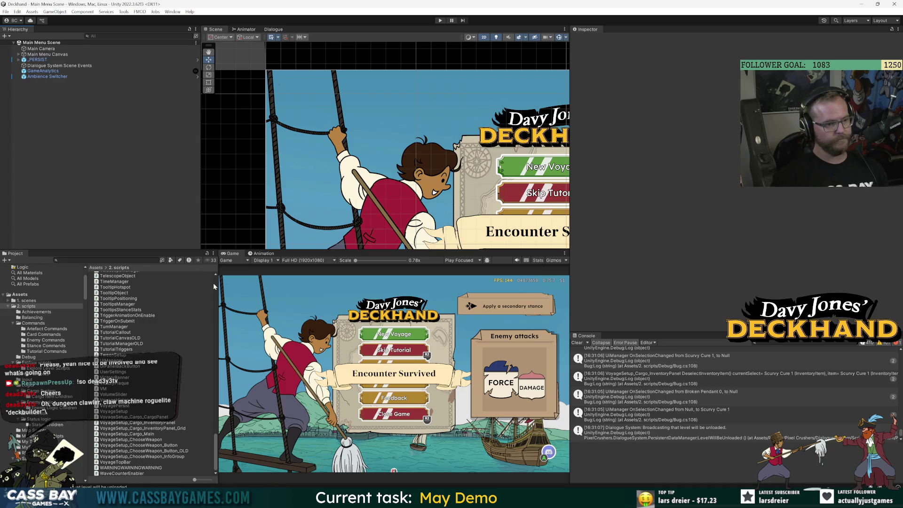
# Widen the Project asset list, slightly resize the scene view, and start a Project search.
pyautogui.moveTo(218, 284); pyautogui.dragTo(248, 283)
pyautogui.moveTo(343, 249); pyautogui.dragTo(342, 246)
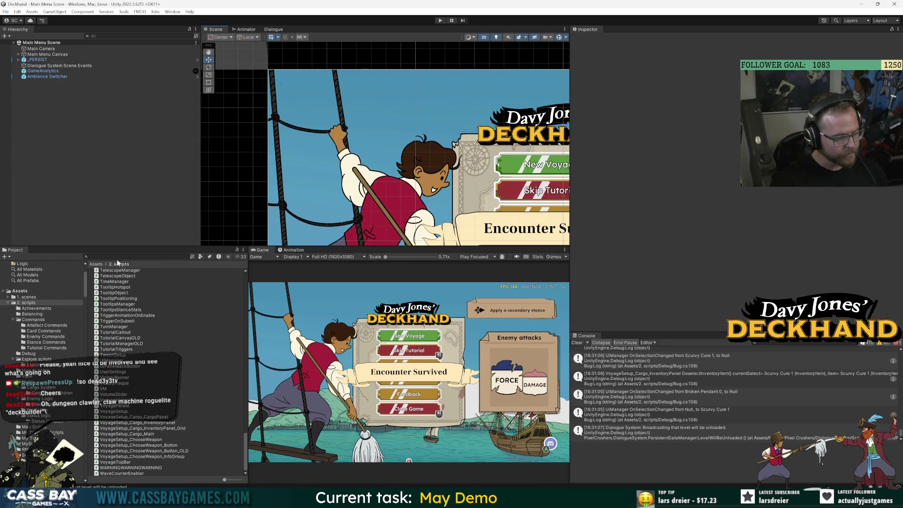
pyautogui.click(136, 256)
# Rewrite the tip body to say weapon and cargo items cannot be changed once a voyage starts.
pyautogui.write('uto')
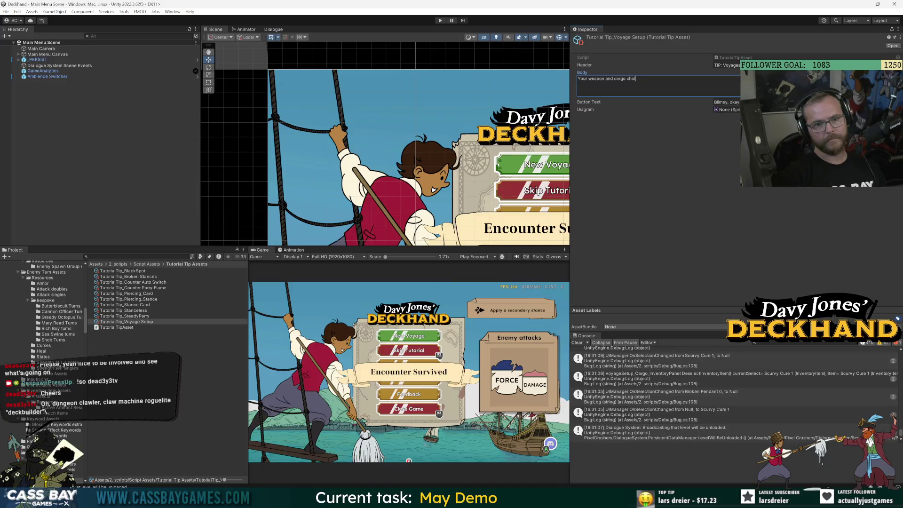
pyautogui.write('ces')
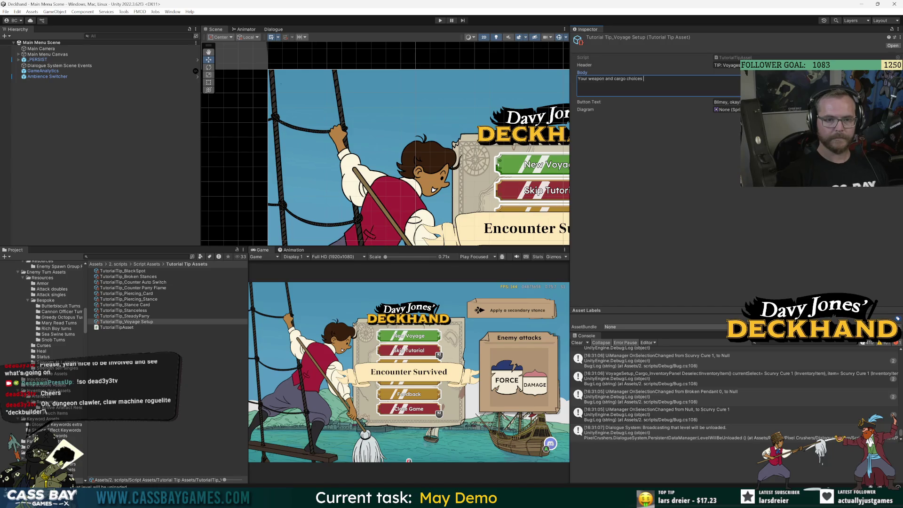
pyautogui.write('Once you start a n')
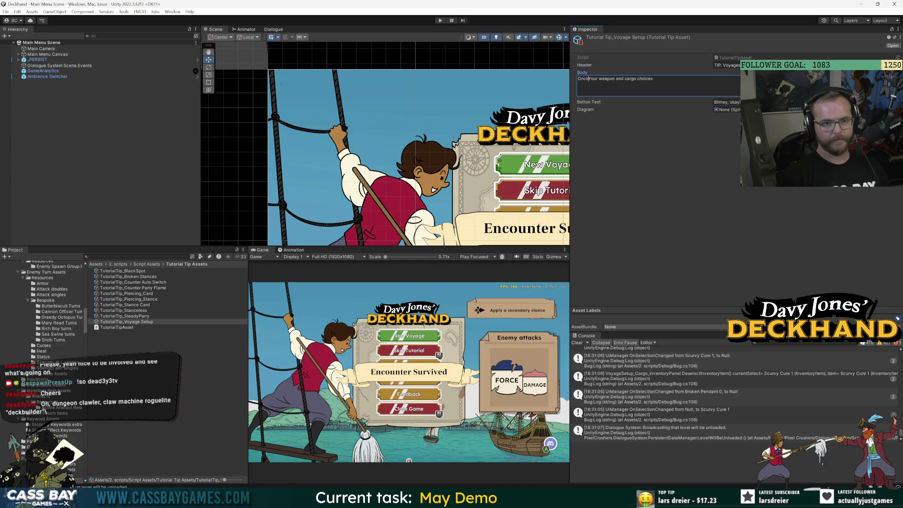
pyautogui.write('ew voyage,')
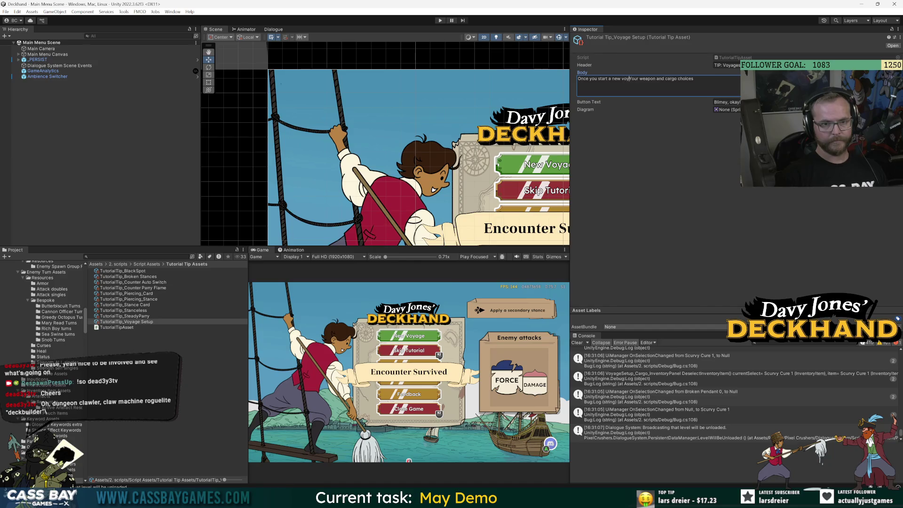
pyautogui.press('Delete')
pyautogui.write('y')
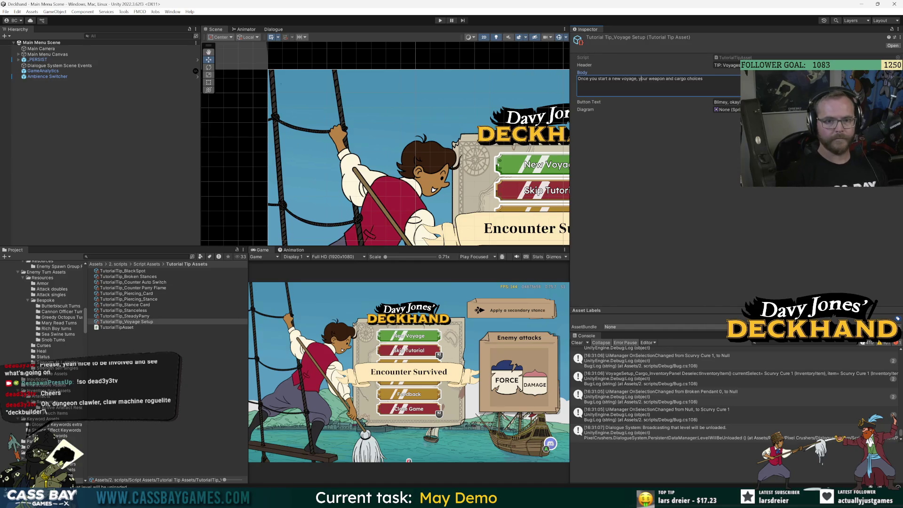
pyautogui.click(704, 79)
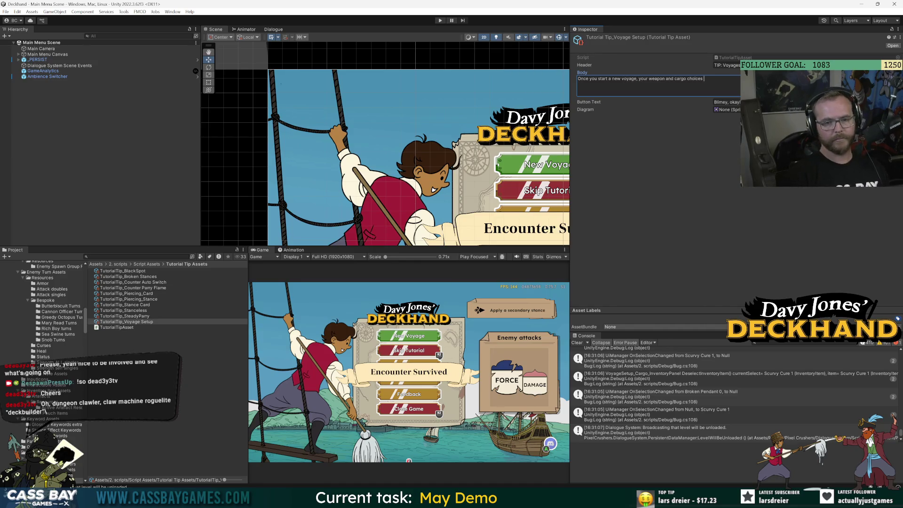
pyautogui.write('ms ')
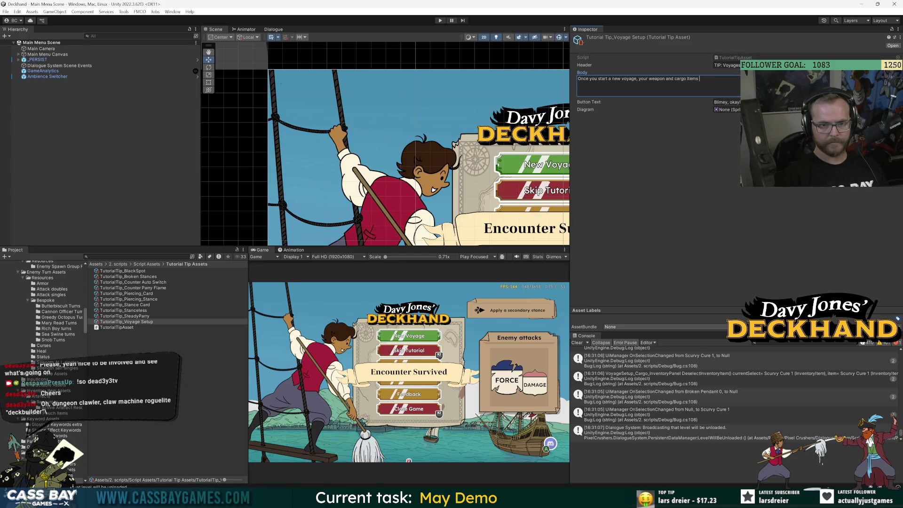
pyautogui.write('arot be ')
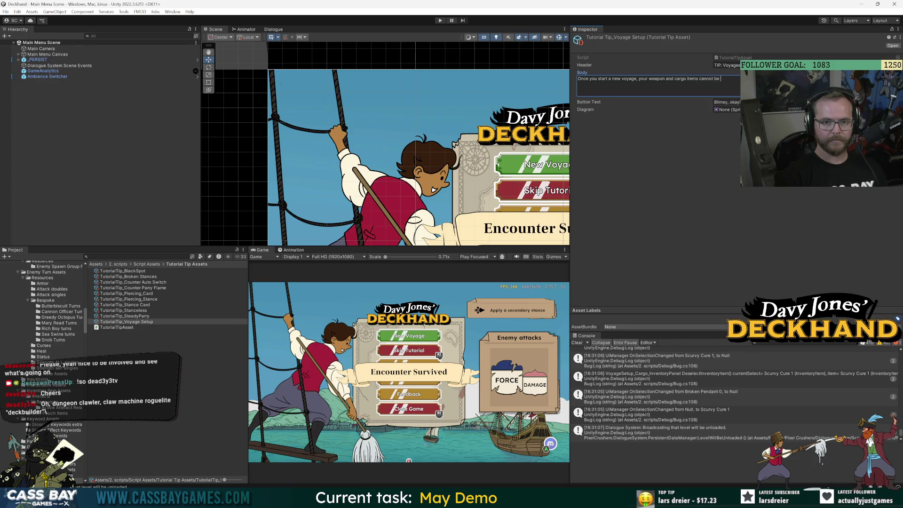
pyautogui.write('chang.')
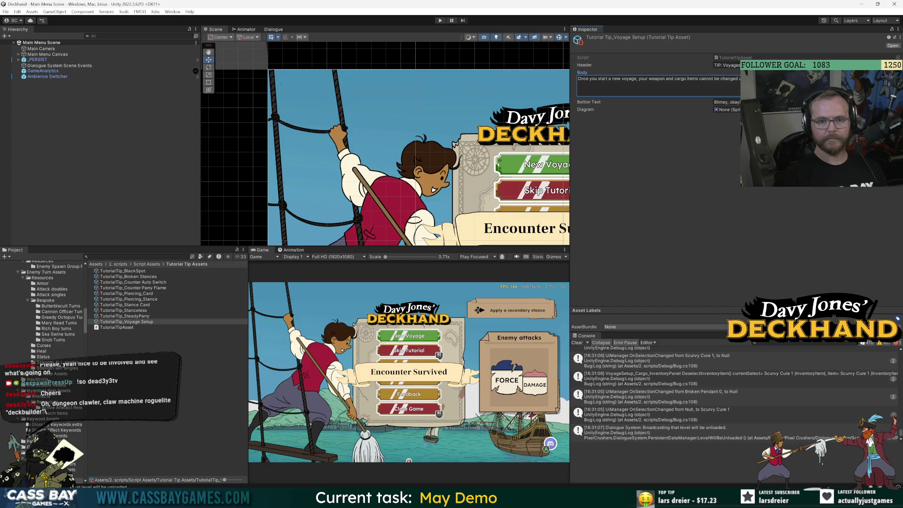
# Set the tip's Button Text to Okay.
pyautogui.click(727, 102)
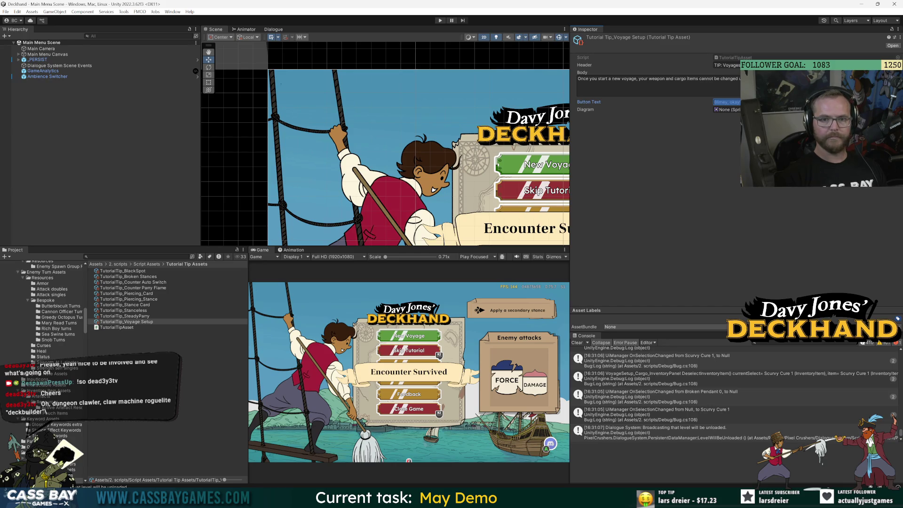
pyautogui.write('O')
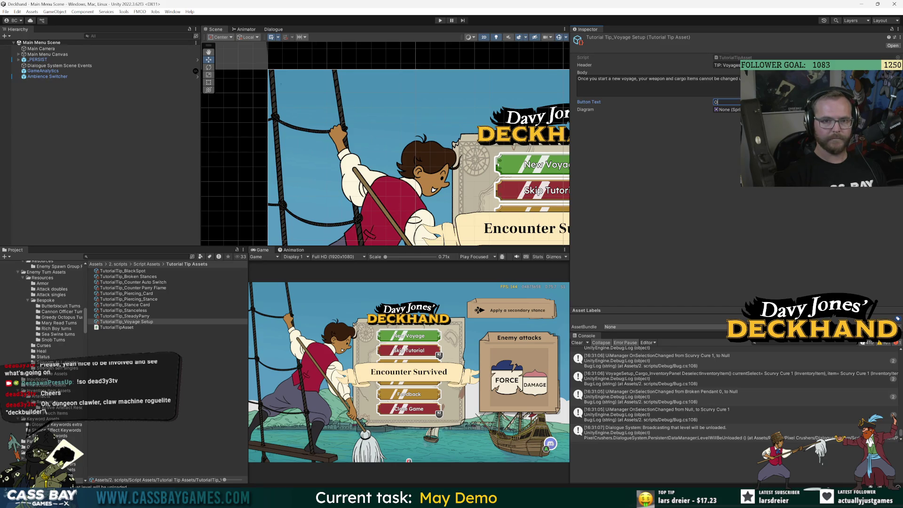
pyautogui.press('Return')
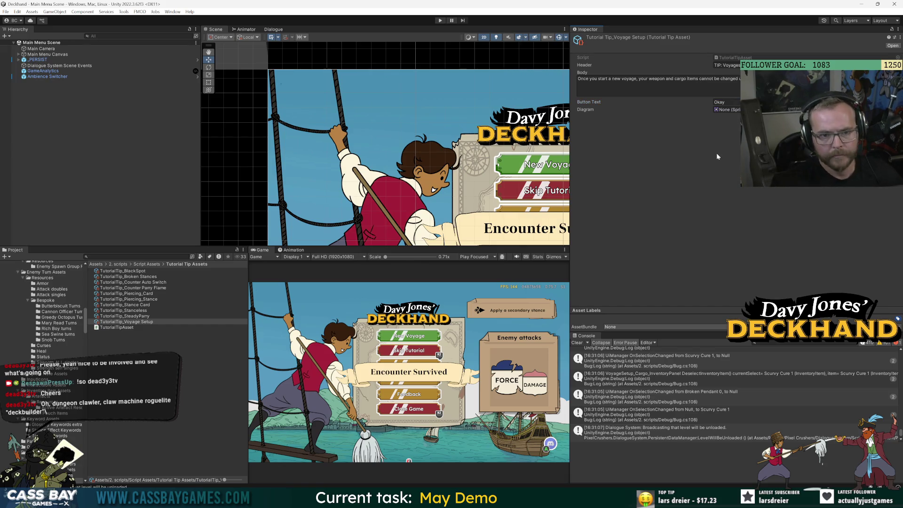
# Reword the body's opening phrase 'start a new voyage' to 'set sail'.
pyautogui.click(637, 80)
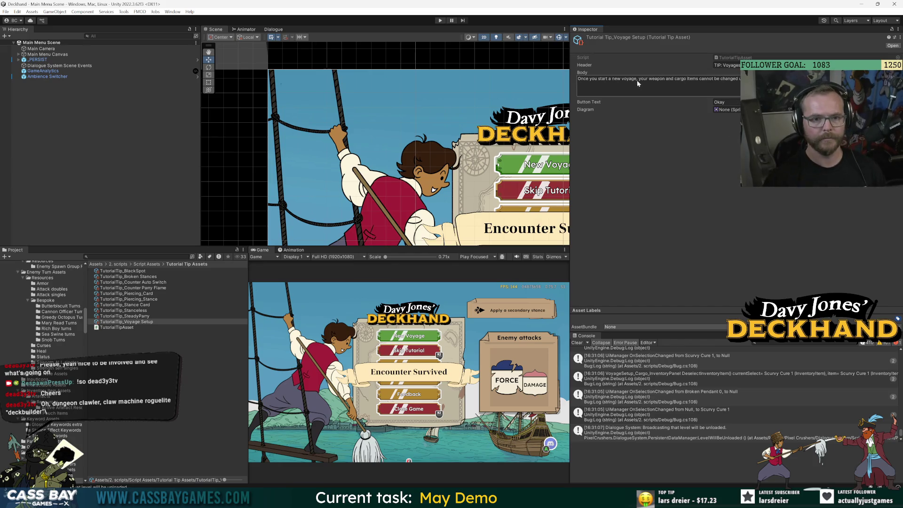
pyautogui.moveTo(636, 77); pyautogui.dragTo(600, 80)
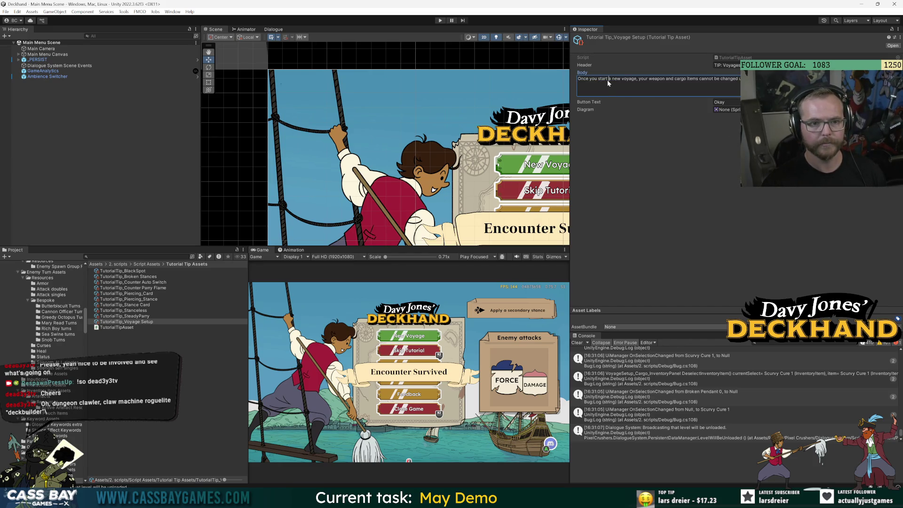
pyautogui.click(636, 79)
pyautogui.write('set sail')
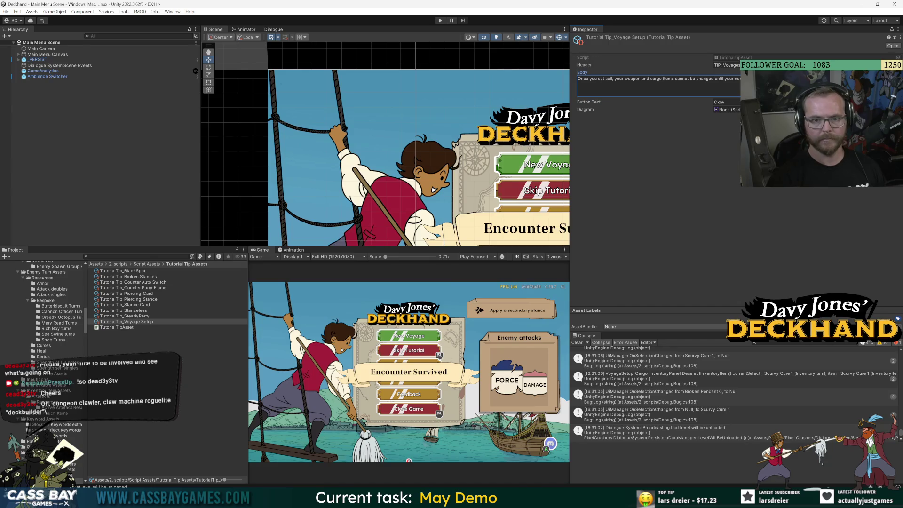
pyautogui.doubleClick(729, 79)
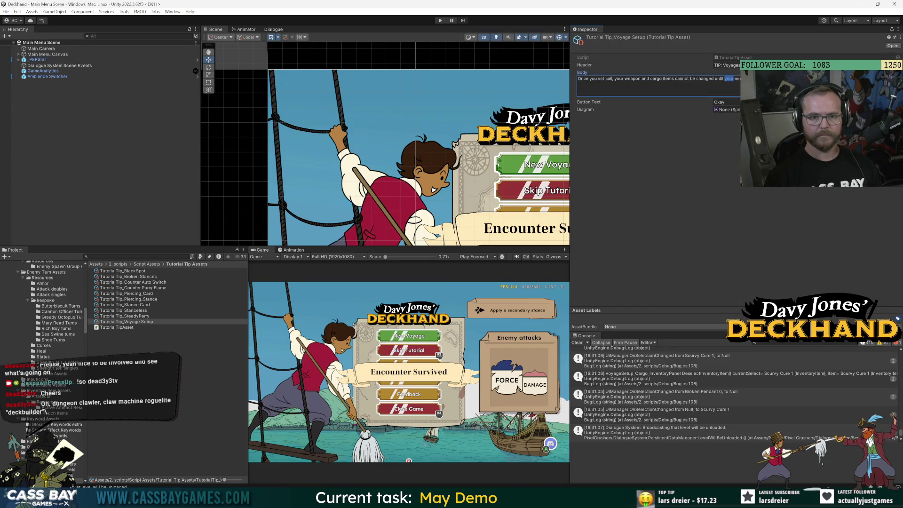
pyautogui.click(718, 83)
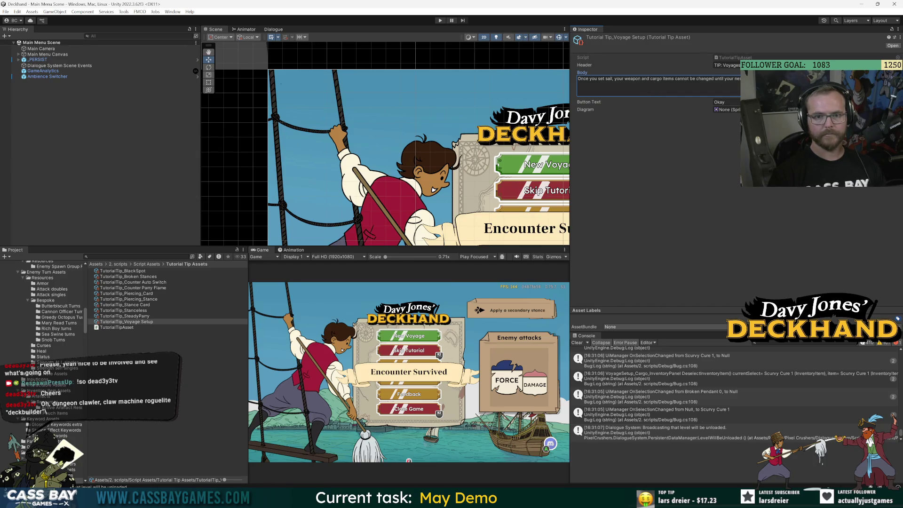
pyautogui.press('Escape')
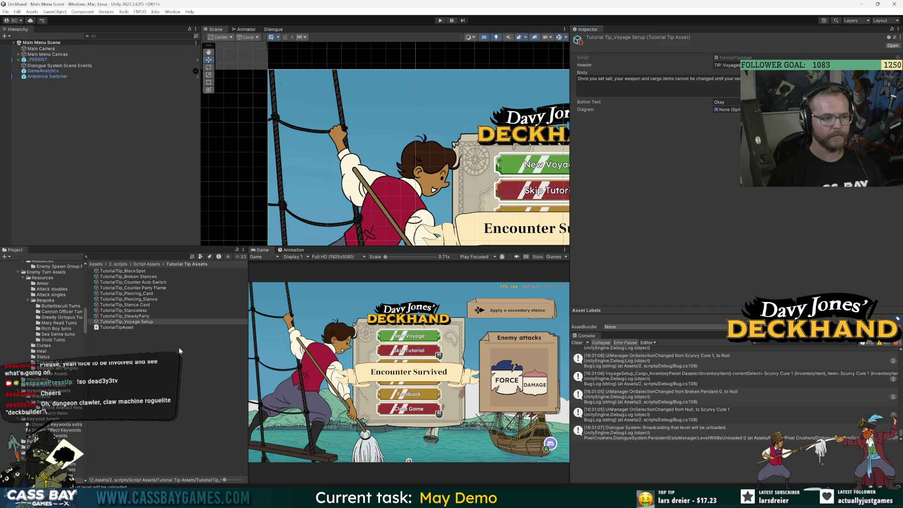
# Enter Prefab Mode on _TUTORIAL MANAGER under _PERSIST and open TutorialTriggers.cs in Visual Studio.
pyautogui.click(19, 59)
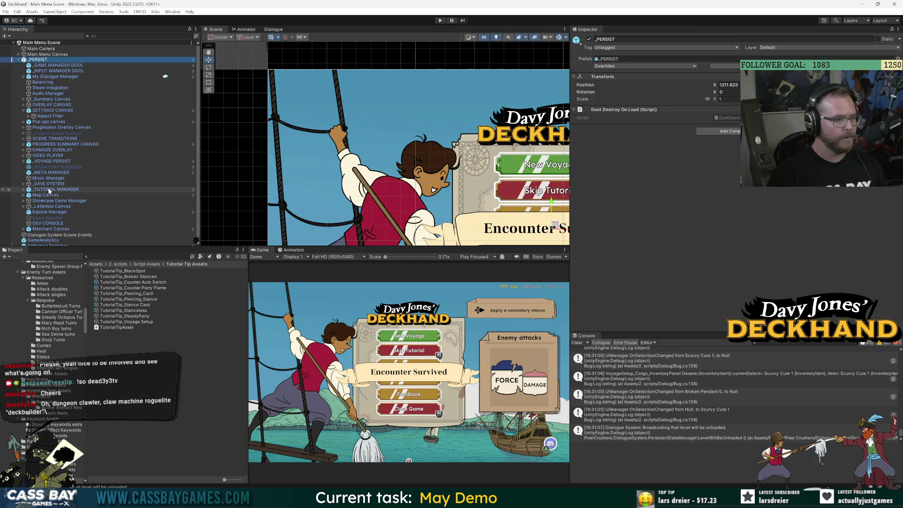
pyautogui.doubleClick(48, 190)
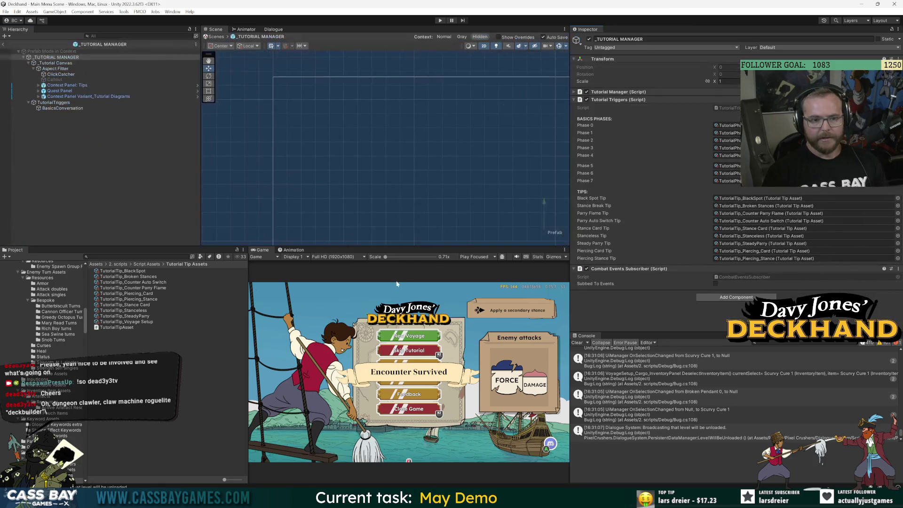
pyautogui.click(738, 108)
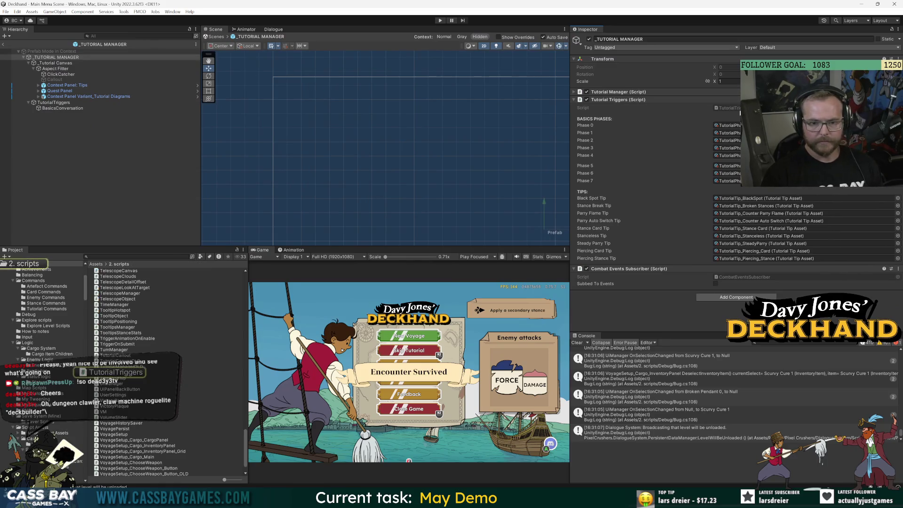
pyautogui.doubleClick(740, 112)
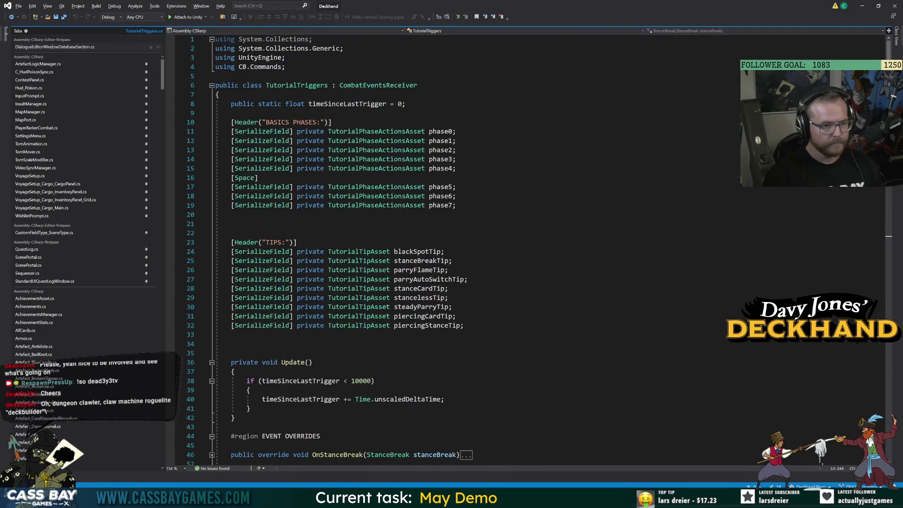
# Add a [SerializeField] private TutorialTipAsset voyageSetupTip field after piercingStanceTip.
pyautogui.click(465, 325)
pyautogui.press('Return')
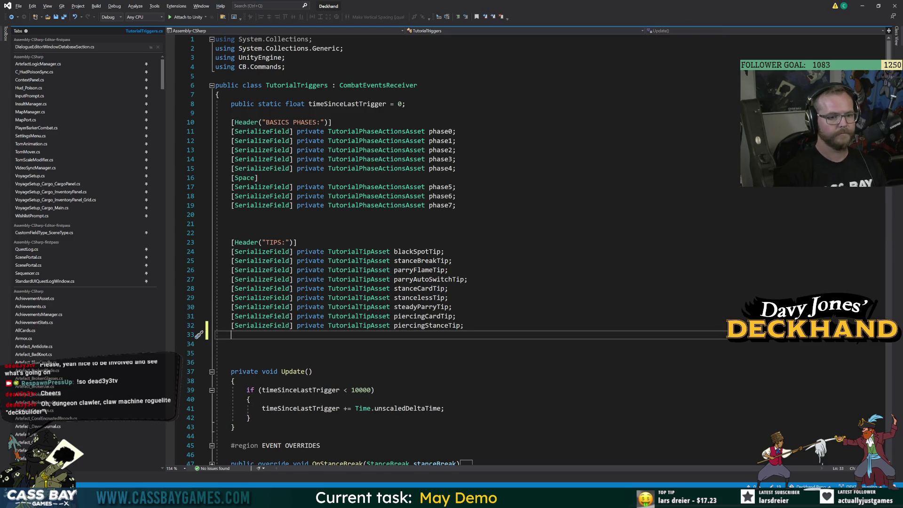
pyautogui.write('[SerializeField] pr')
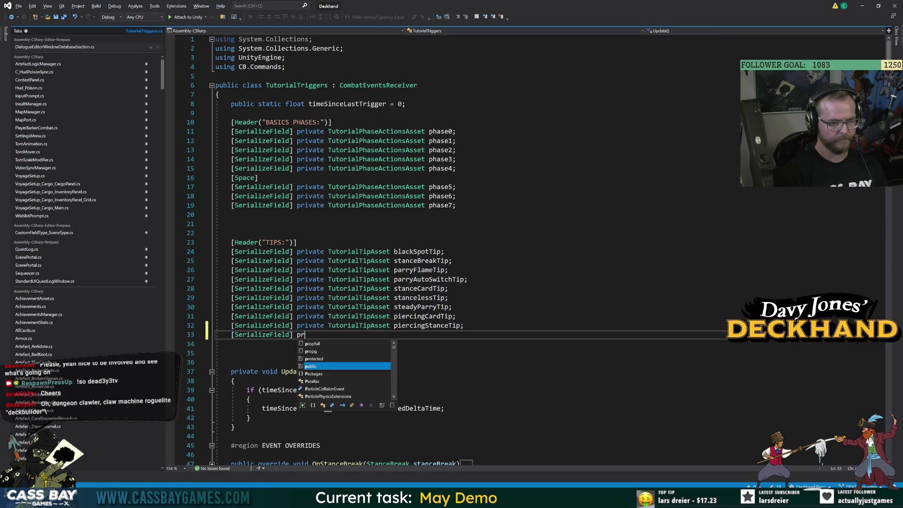
pyautogui.write('ivate TutoprialT')
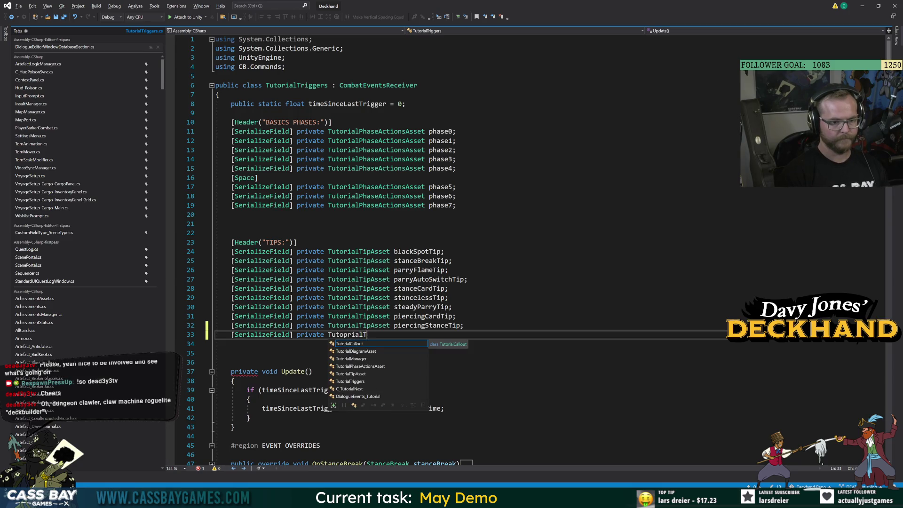
pyautogui.press('BackSpace')
pyautogui.press('BackSpace')
pyautogui.press('BackSpace')
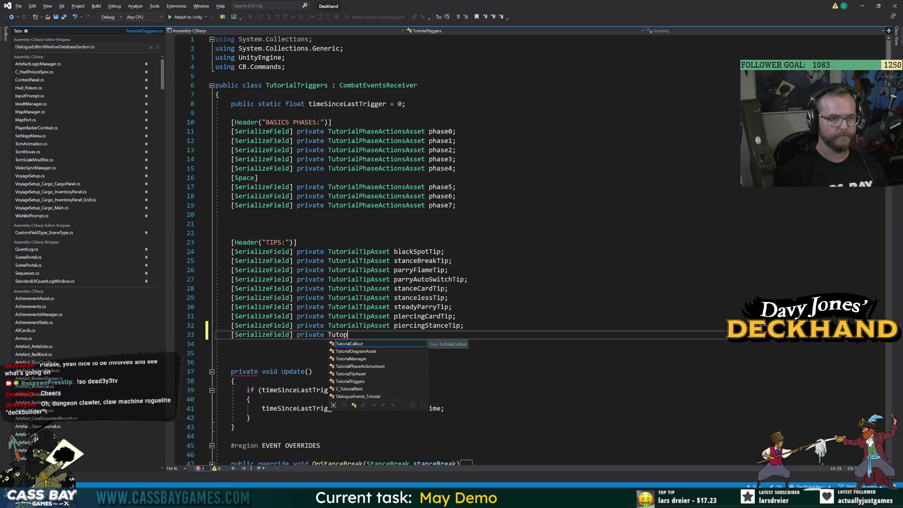
pyautogui.scroll(-20, 470, 249)
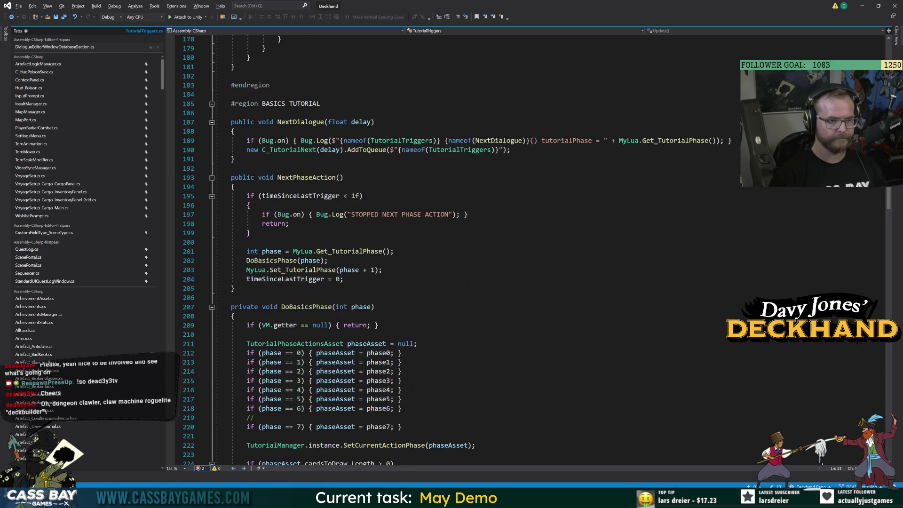
pyautogui.click(212, 104)
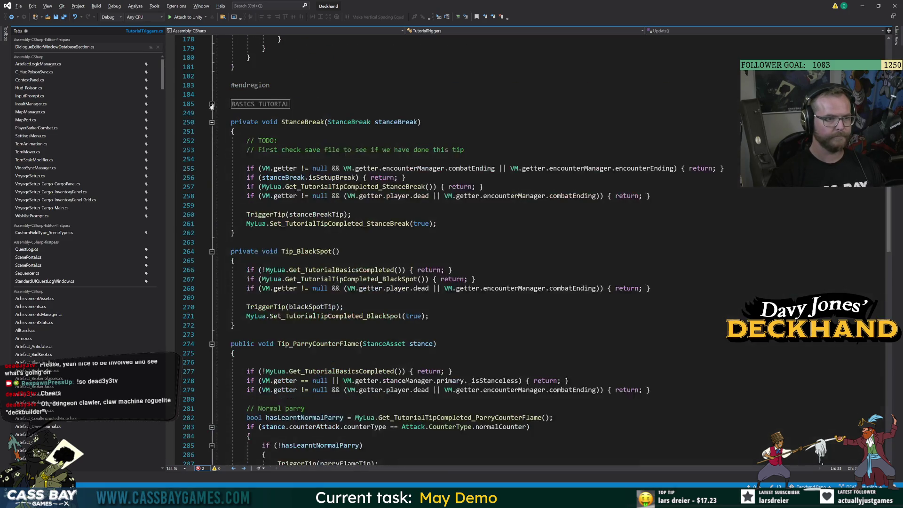
pyautogui.scroll(20, 471, 249)
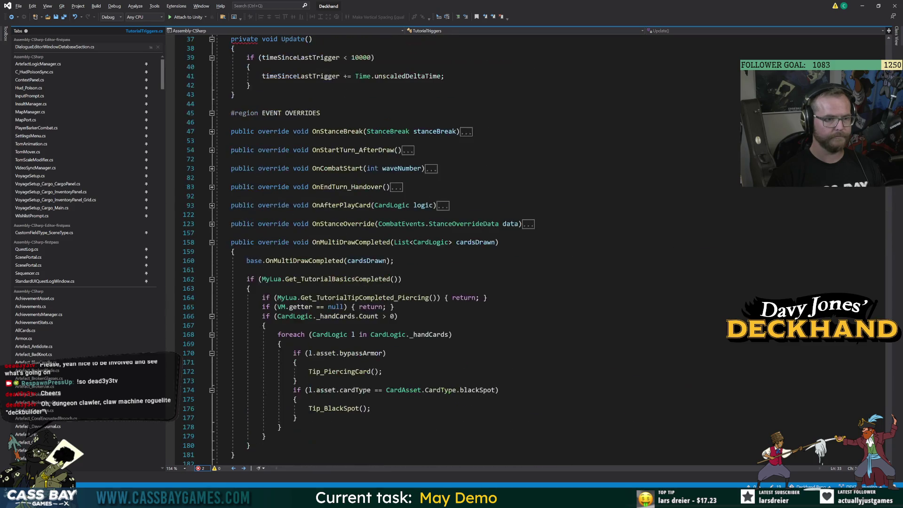
pyautogui.write('[SerializeField] private Tutop')
pyautogui.hotkey('ctrl', 'space')
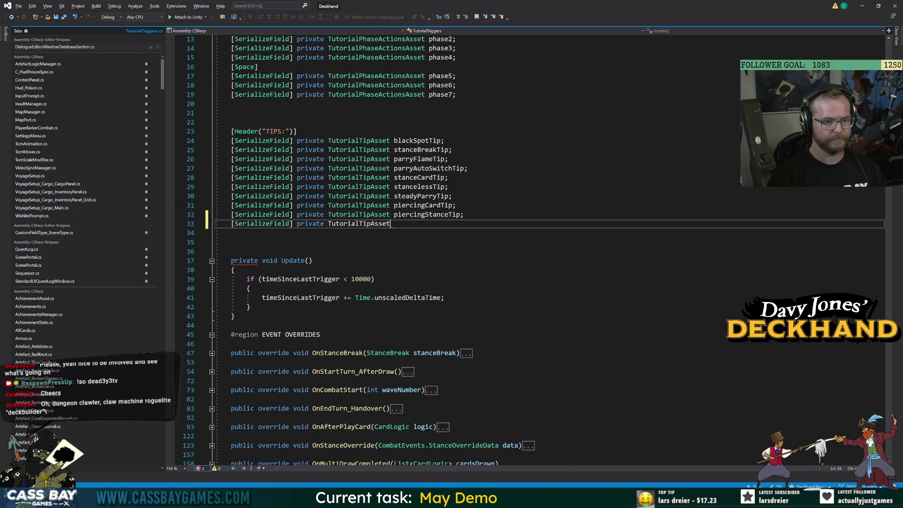
pyautogui.write('voyageS')
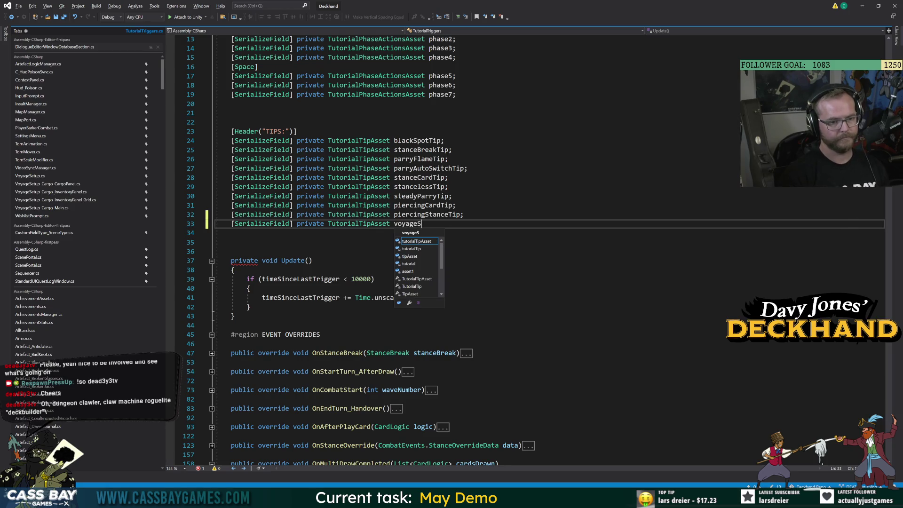
pyautogui.write('etupTip;')
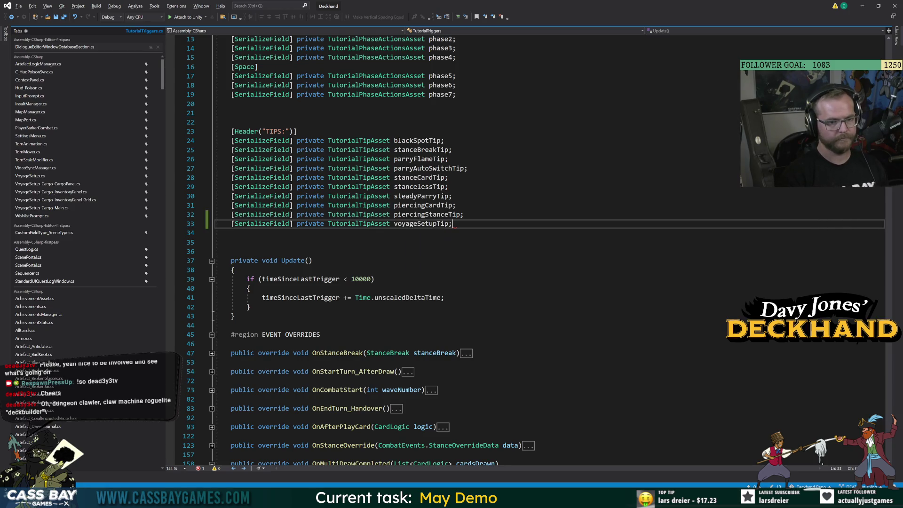
# Jump from the blackSpotTip declaration to where it is used in code.
pyautogui.doubleClick(421, 224)
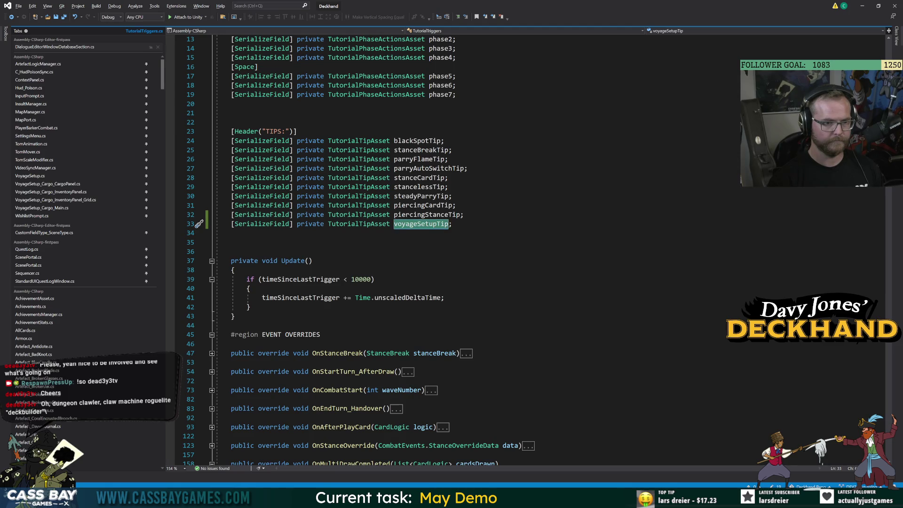
pyautogui.click(422, 140)
pyautogui.hotkey('ctrl', 'shift', 'Down')
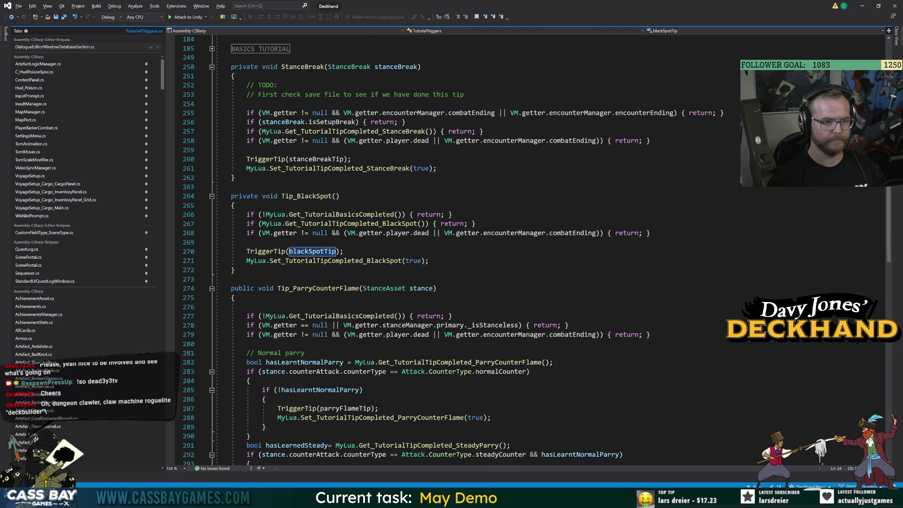
# Browse TutorialTriggers.cs around the StanceBreak method to find where the new method belongs.
pyautogui.scroll(4, 451, 250)
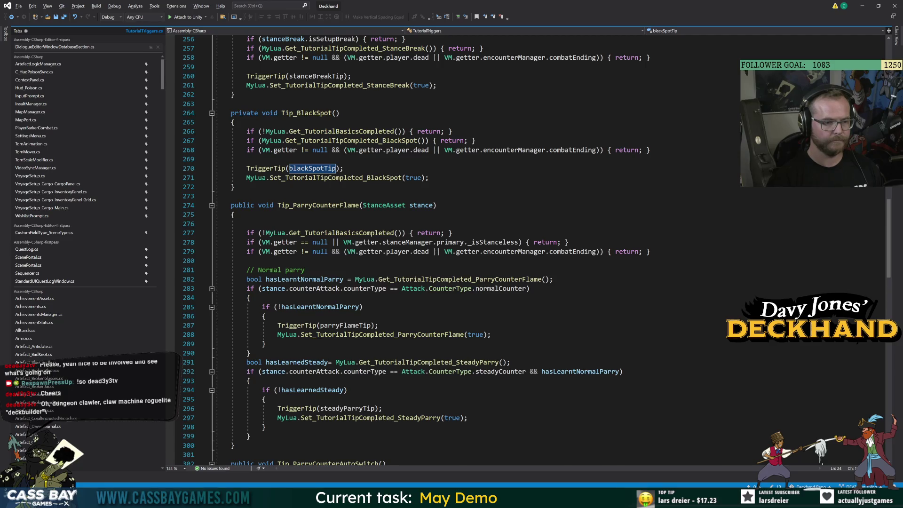
pyautogui.click(329, 168)
pyautogui.press('Return')
pyautogui.press('Return')
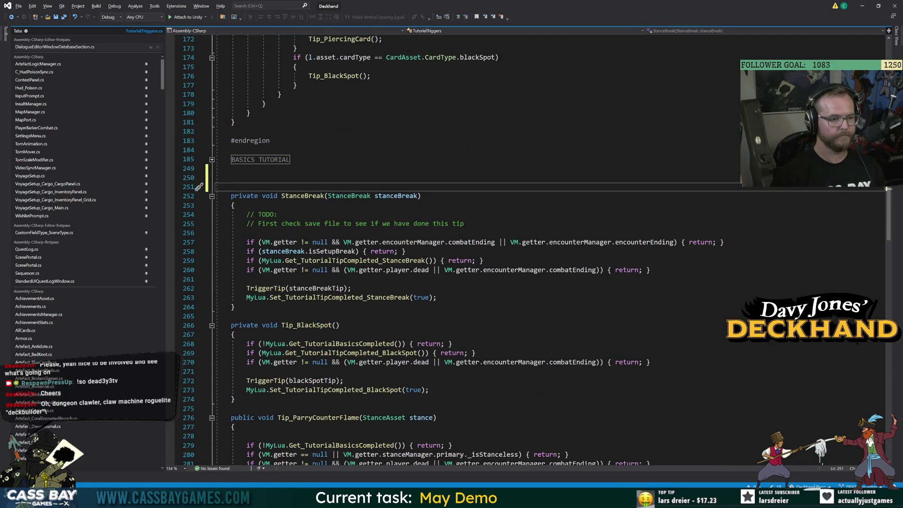
pyautogui.press('BackSpace')
pyautogui.press('BackSpace')
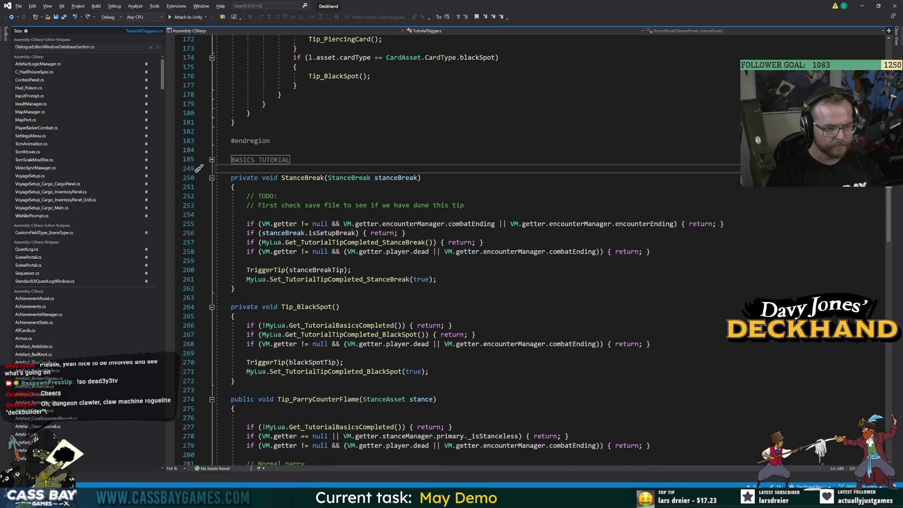
pyautogui.press('Down')
pyautogui.scroll(20, 451, 250)
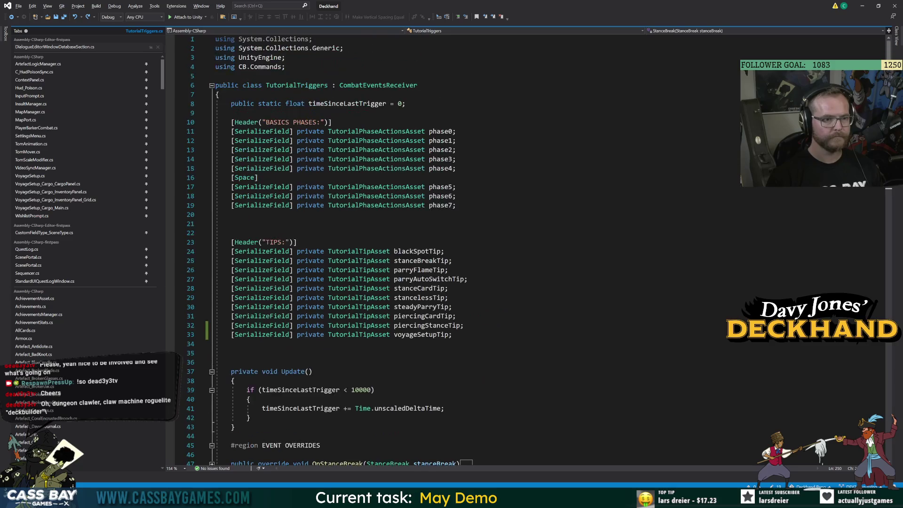
pyautogui.press('Right')
pyautogui.scroll(-20, 452, 249)
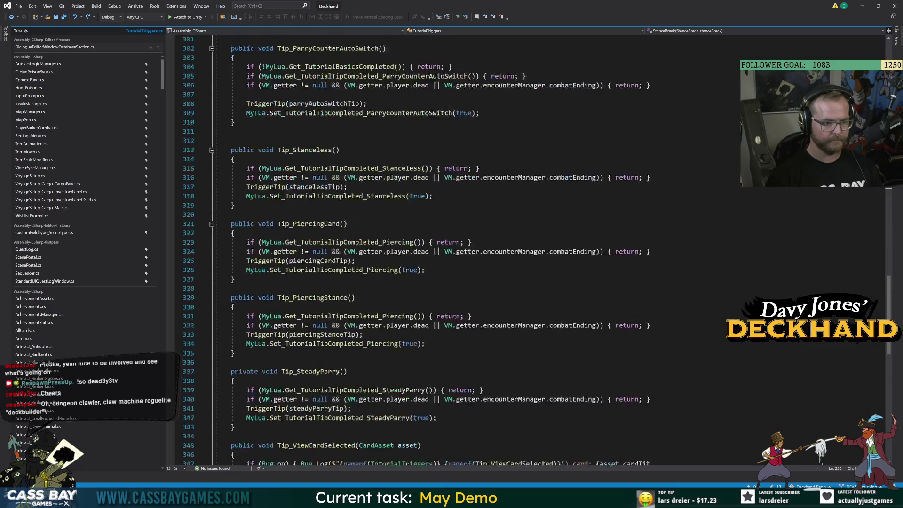
pyautogui.scroll(-7, 452, 249)
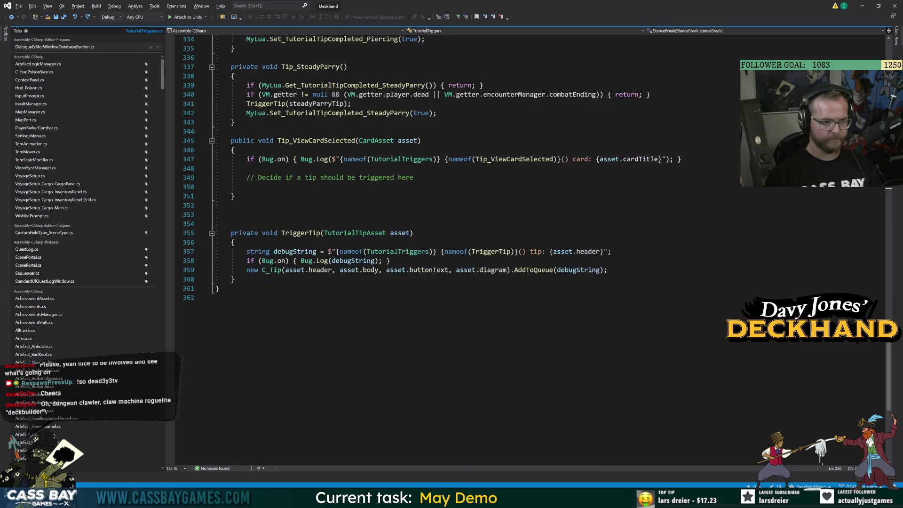
pyautogui.scroll(20, 452, 249)
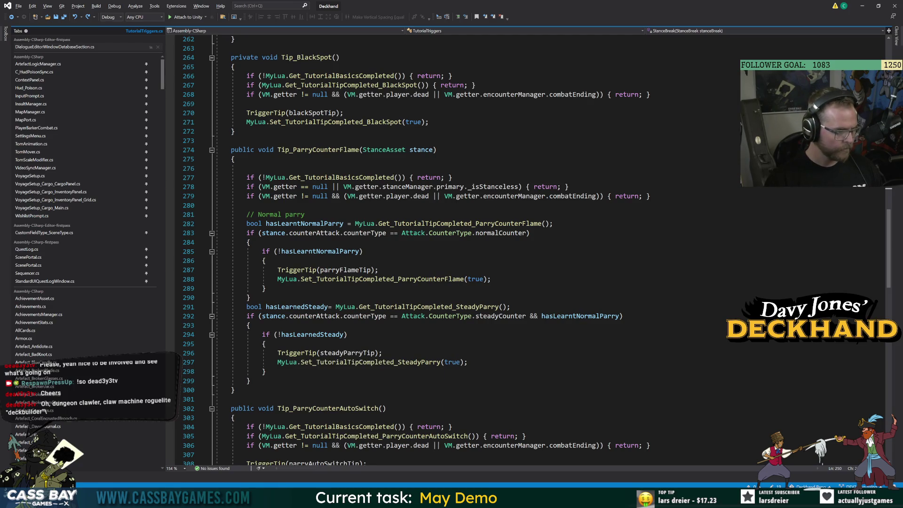
pyautogui.scroll(-6, 470, 250)
# Add an empty public void Tip_VoyageSetup() method after Tip_ParryCounterAutoSwitch.
pyautogui.click(231, 325)
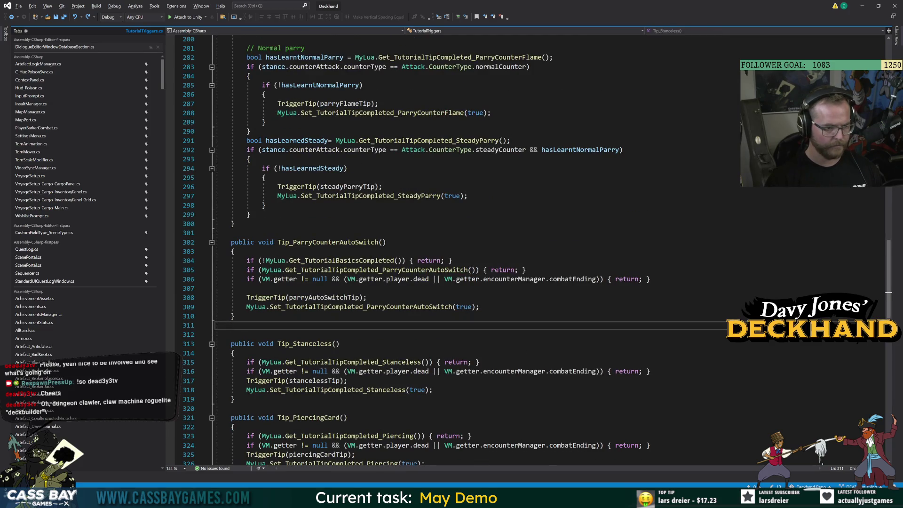
pyautogui.press('Return')
pyautogui.press('Return')
pyautogui.press('Up')
pyautogui.write('public voi')
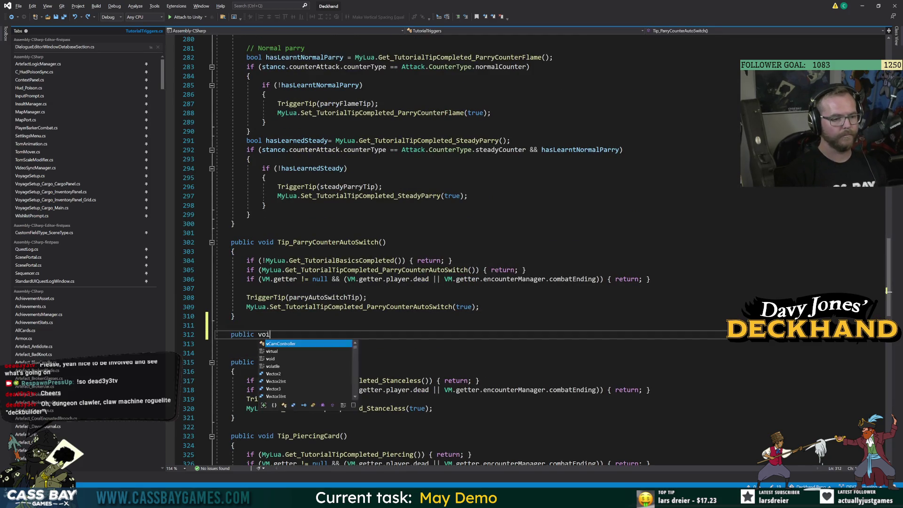
pyautogui.write('d Tip_Voyage')
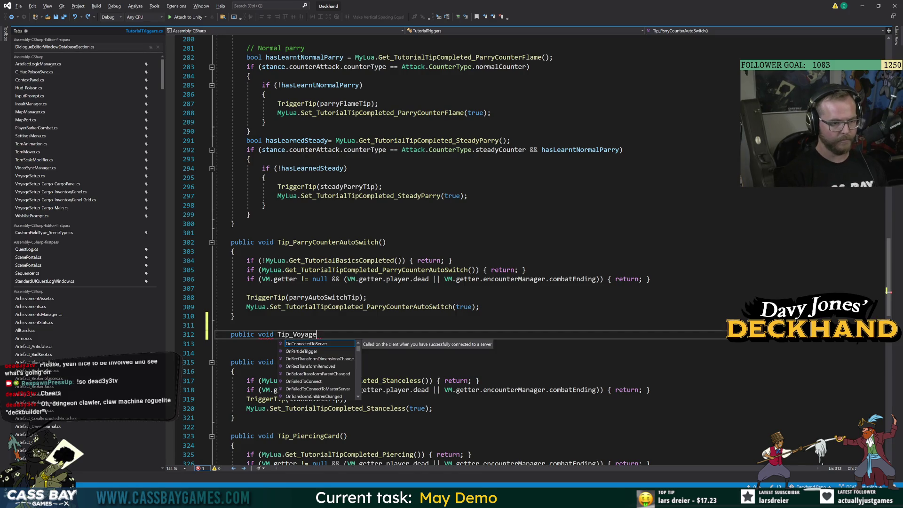
pyautogui.write('Setup()')
pyautogui.press('Return')
pyautogui.write('{')
pyautogui.press('Return')
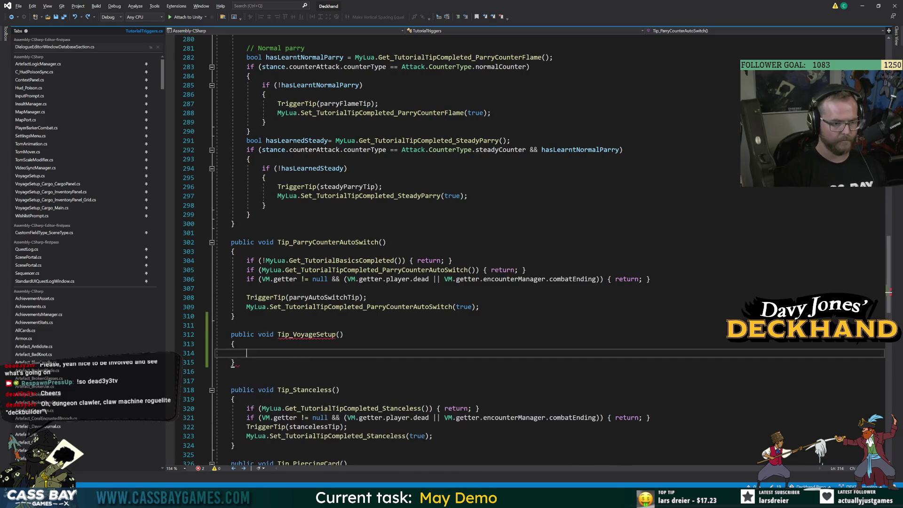
pyautogui.doubleClick(358, 408)
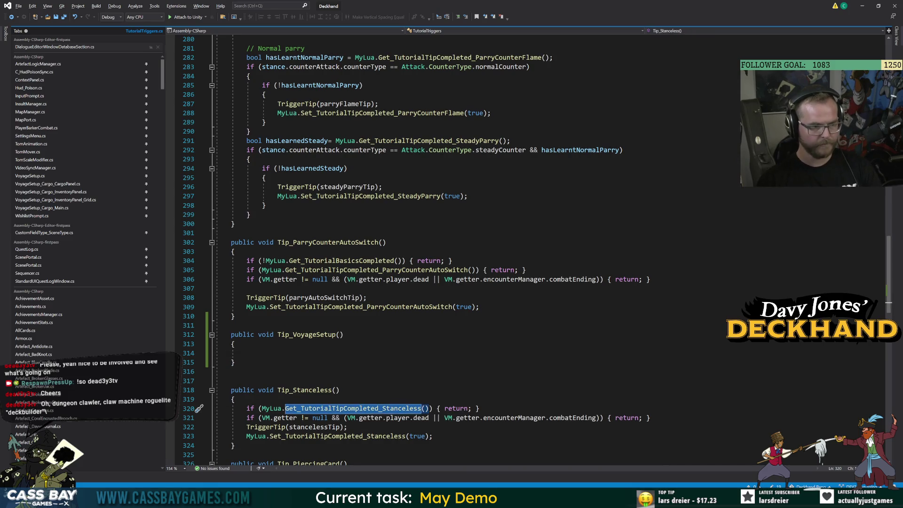
# Look up the Get_TutorialTipCompleted_Stanceless definition, then return to TutorialTriggers.cs.
pyautogui.press('F12')
pyautogui.moveTo(162, 70)
pyautogui.mouseDown()
pyautogui.moveTo(137, 293)
pyautogui.moveTo(143, 250)
pyautogui.mouseUp()
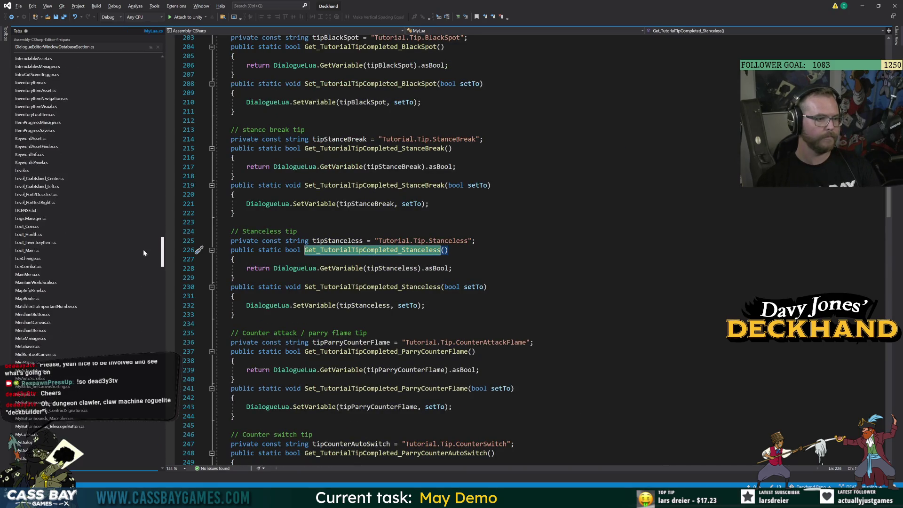
pyautogui.scroll(-6, 133, 315)
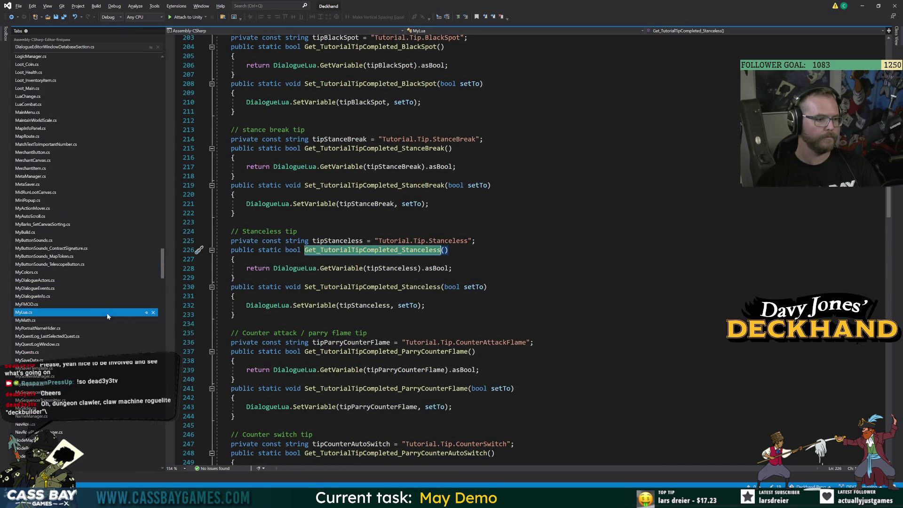
pyautogui.click(13, 17)
# Pin TutorialTriggers.cs among the open files and switch to MyLua.cs.
pyautogui.scroll(-20, 110, 267)
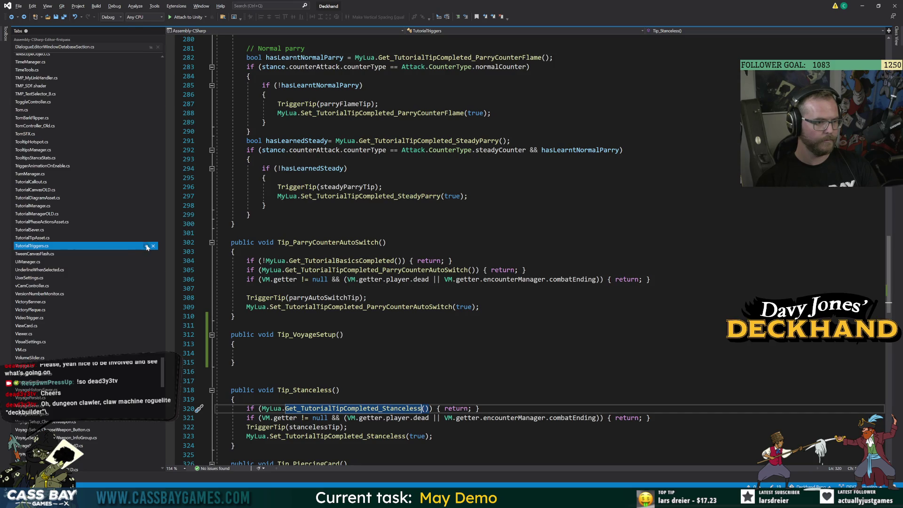
pyautogui.click(146, 245)
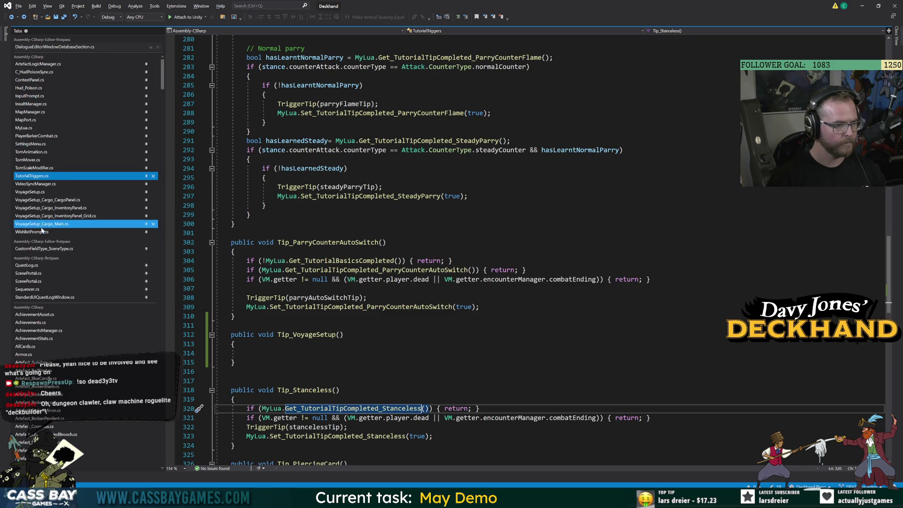
pyautogui.click(24, 127)
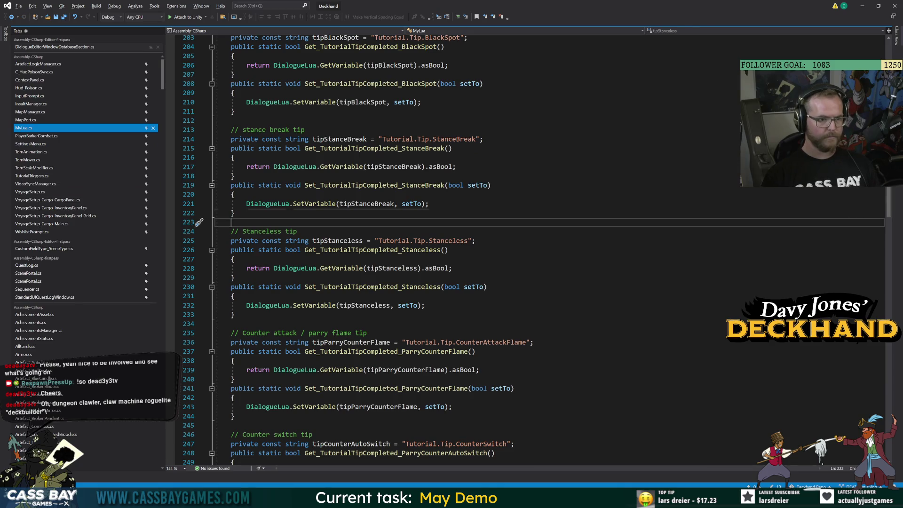
# Add a '// VoyageSetup tip' comment with a copy of the Stanceless getter/setter block beneath it.
pyautogui.press('Return')
pyautogui.press('Return')
pyautogui.press('Up')
pyautogui.write('.')
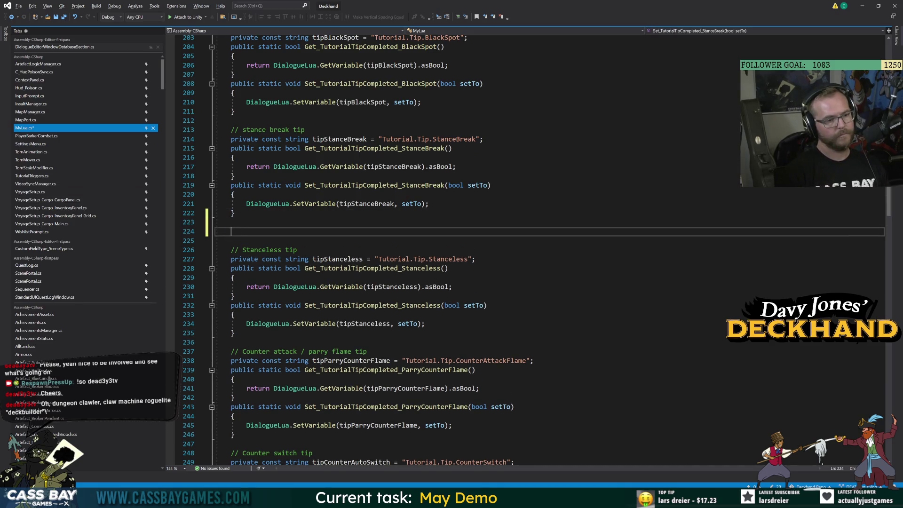
pyautogui.write('// VoyageSetup t')
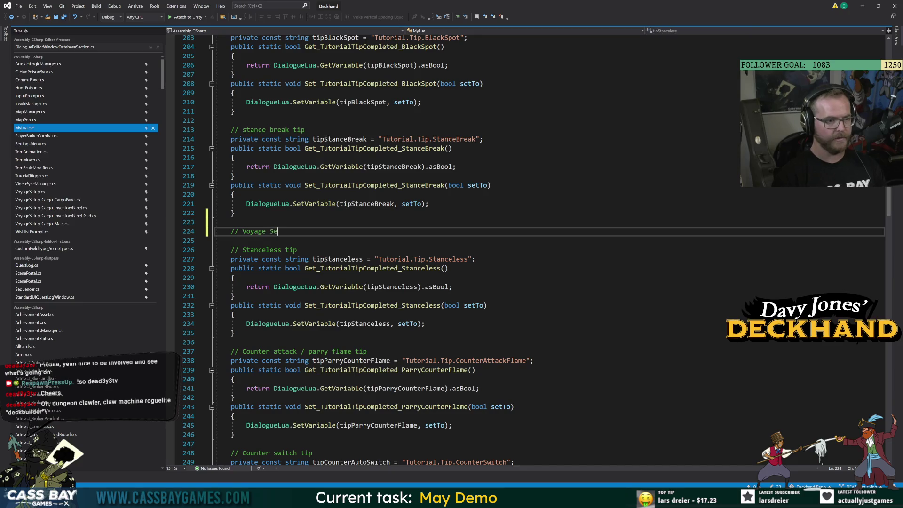
pyautogui.write('ip')
pyautogui.press('Return')
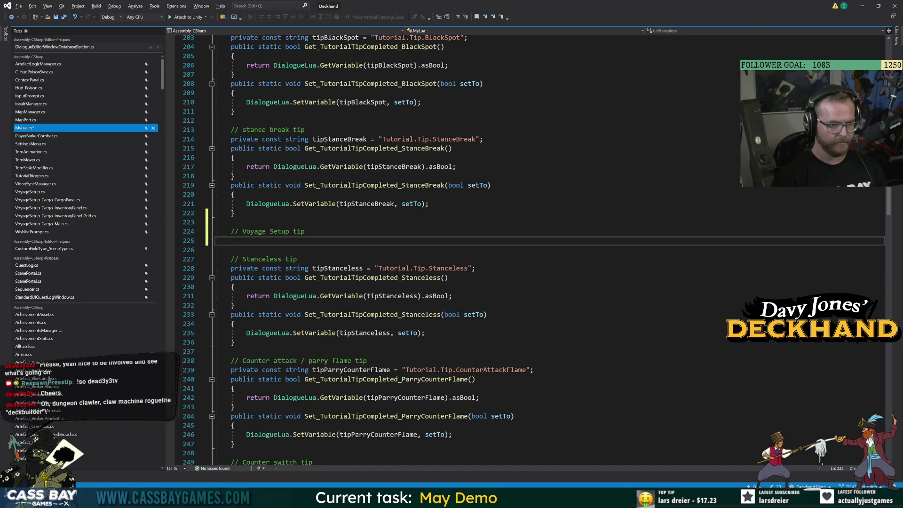
pyautogui.press('Down')
pyautogui.press('Down')
pyautogui.press('Down')
pyautogui.hotkey('shift', 'Down')
pyautogui.hotkey('shift', 'Down')
pyautogui.hotkey('shift', 'Down')
pyautogui.hotkey('shift', 'End')
pyautogui.hotkey('ctrl', 'c')
pyautogui.press('Up')
pyautogui.press('Up')
pyautogui.press('Up')
pyautogui.hotkey('ctrl', 'v')
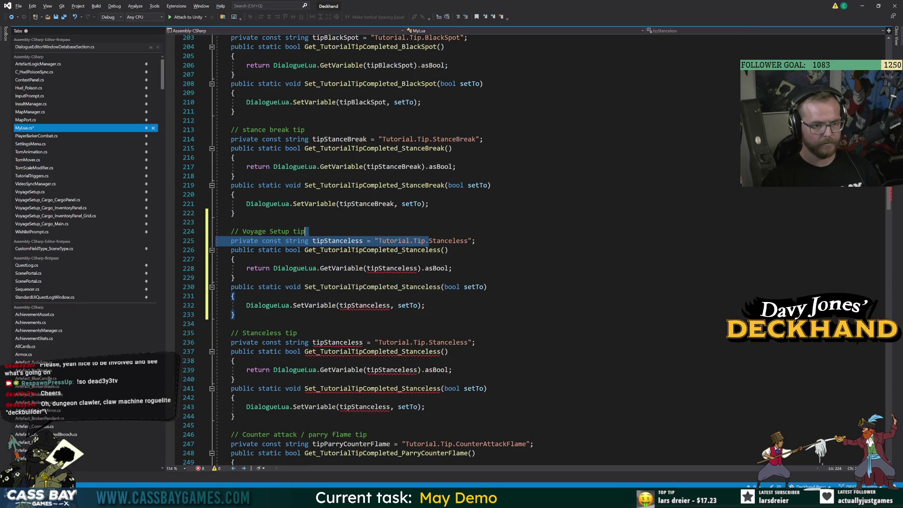
# Rename the copy's variable string, getter and constant to VoyageSetup and tipVoyageSetup.
pyautogui.doubleClick(467, 244)
pyautogui.write('VoyageS')
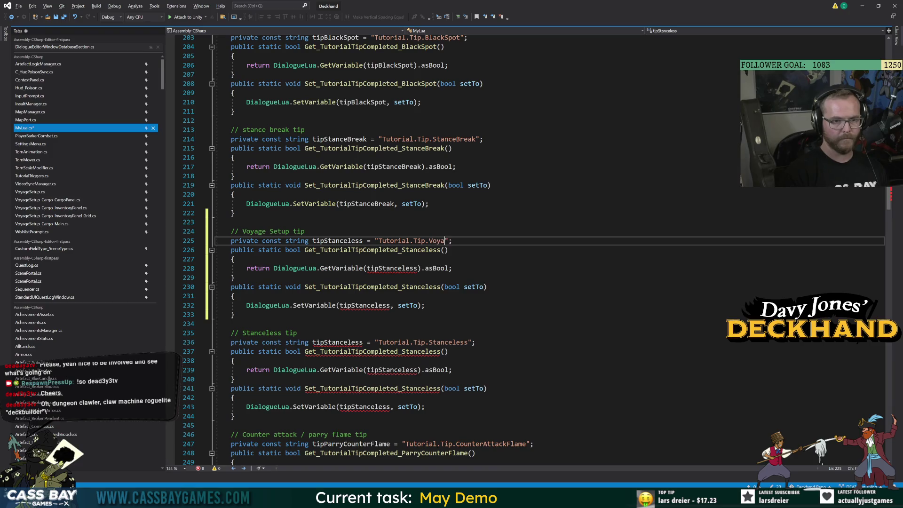
pyautogui.write('etup')
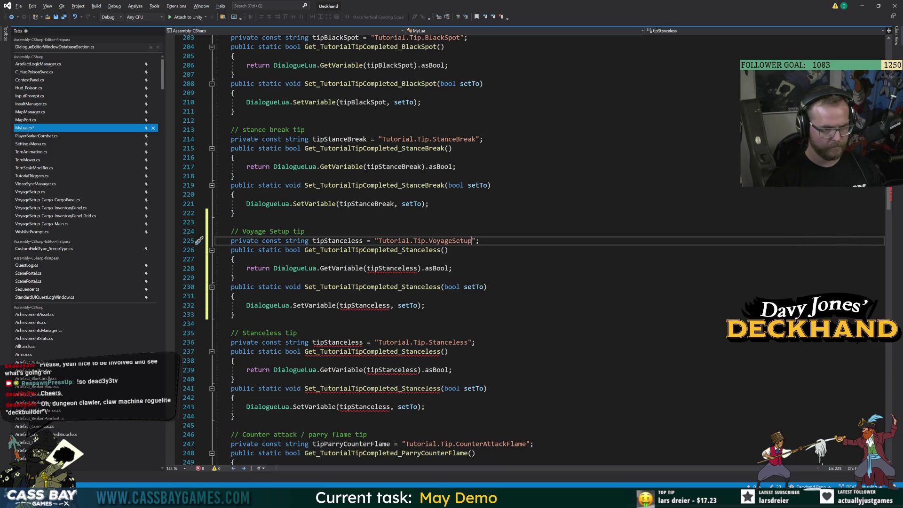
pyautogui.click(446, 250)
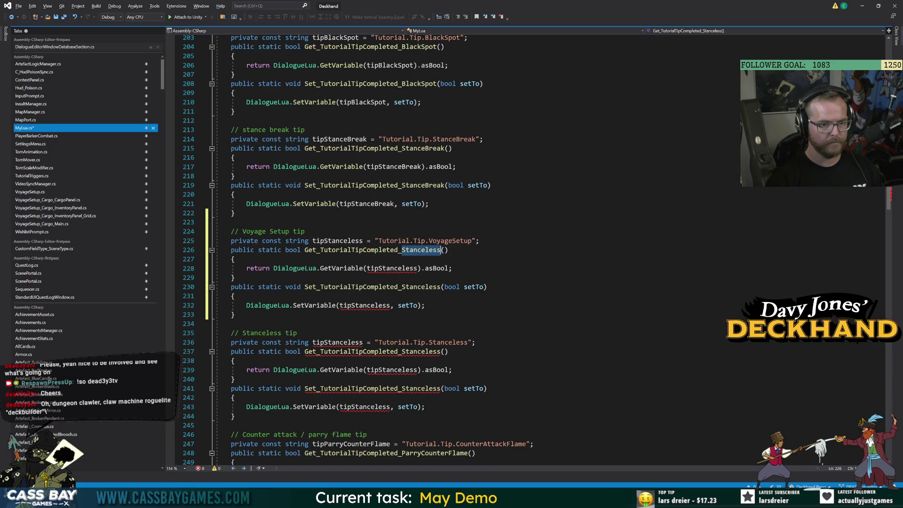
pyautogui.press('BackSpace')
pyautogui.press('BackSpace')
pyautogui.press('BackSpace')
pyautogui.write('VoyageSetup')
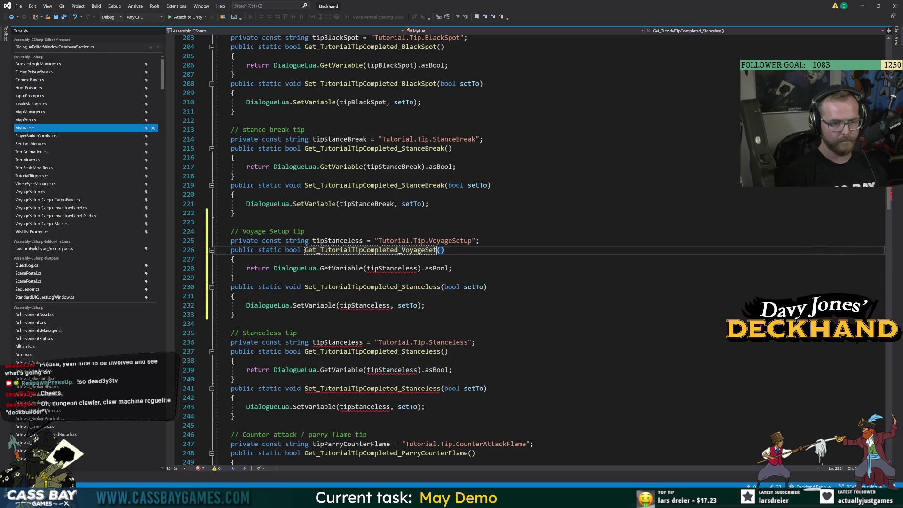
pyautogui.press('Return')
pyautogui.click(336, 241)
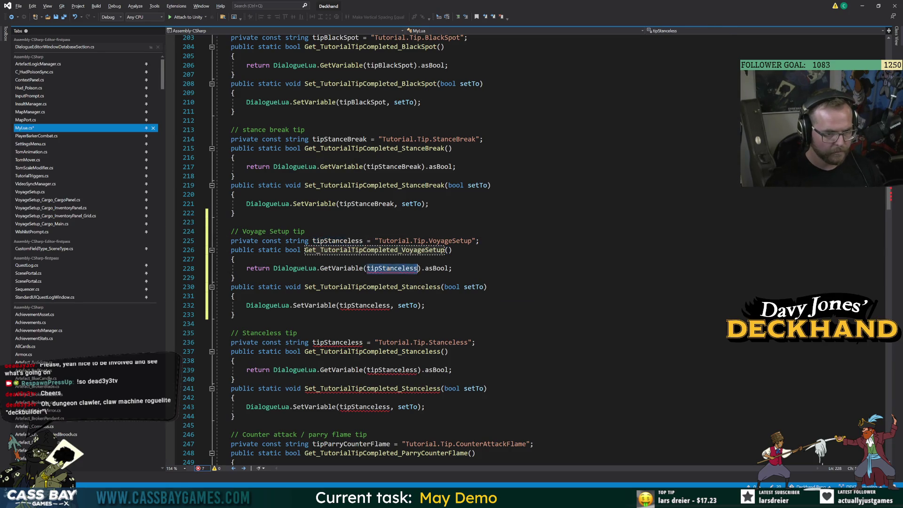
pyautogui.press('BackSpace')
pyautogui.press('BackSpace')
pyautogui.press('BackSpace')
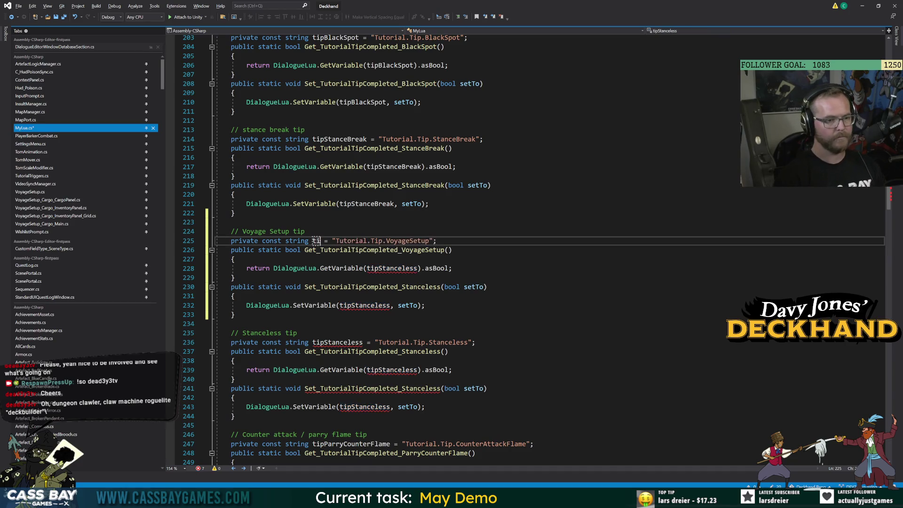
pyautogui.write('VoyageSetup')
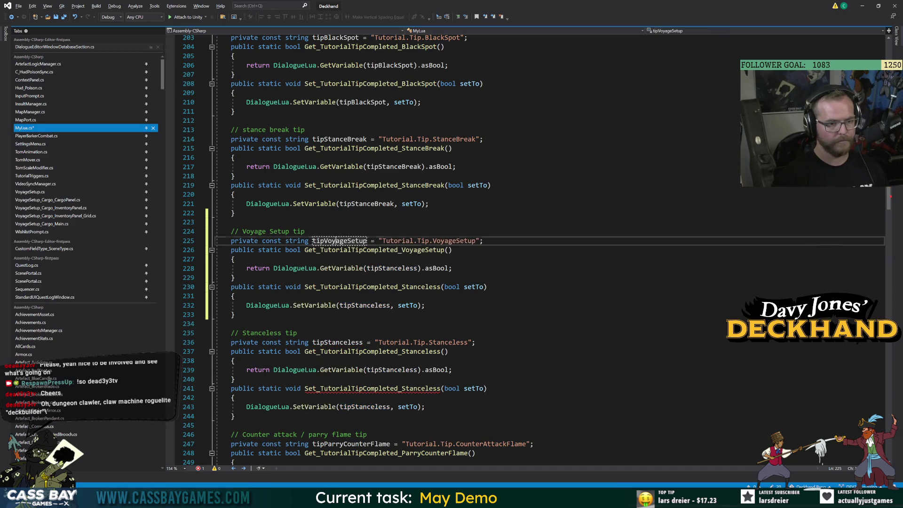
pyautogui.press('Return')
# Point getter and setter at tipVoyageSetup, rename the setter to Set_TutorialTipCompleted_VoyageSetup, and copy the Tutorial.Tip.VoyageSetup string.
pyautogui.doubleClick(394, 268)
pyautogui.hotkey('ctrl', 'v')
pyautogui.doubleClick(367, 305)
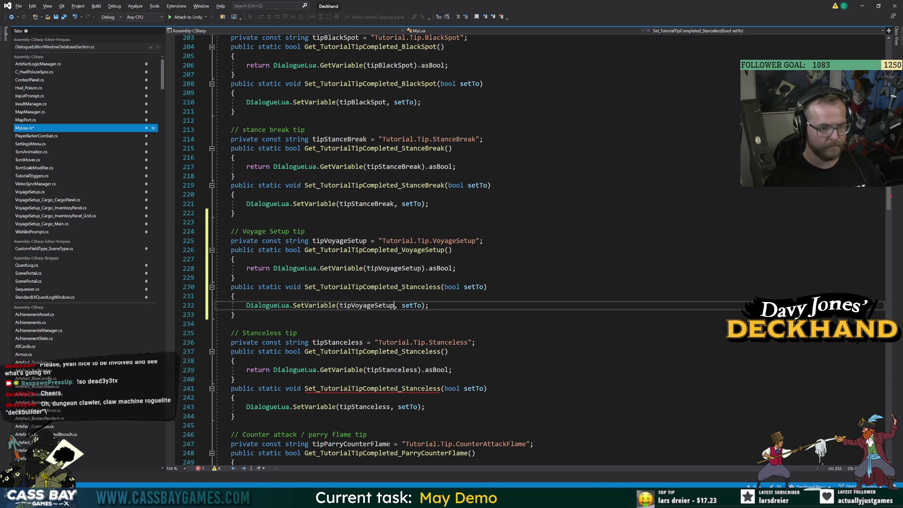
pyautogui.hotkey('ctrl', 'v')
pyautogui.moveTo(401, 286); pyautogui.dragTo(444, 286)
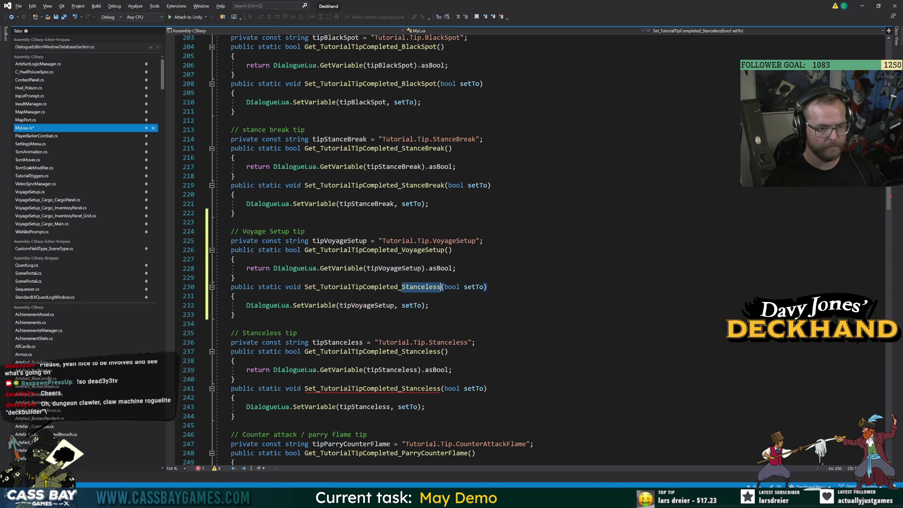
pyautogui.write('VoyageSetup')
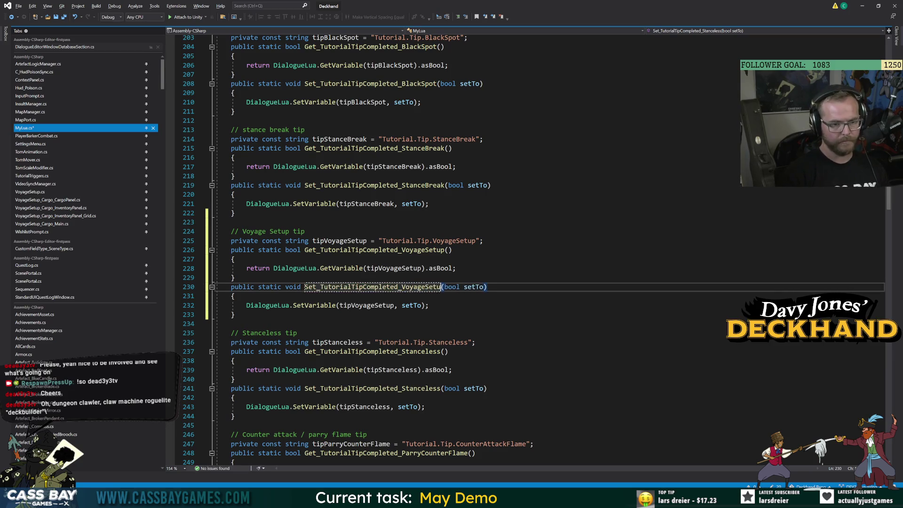
pyautogui.press('Return')
pyautogui.click(304, 231)
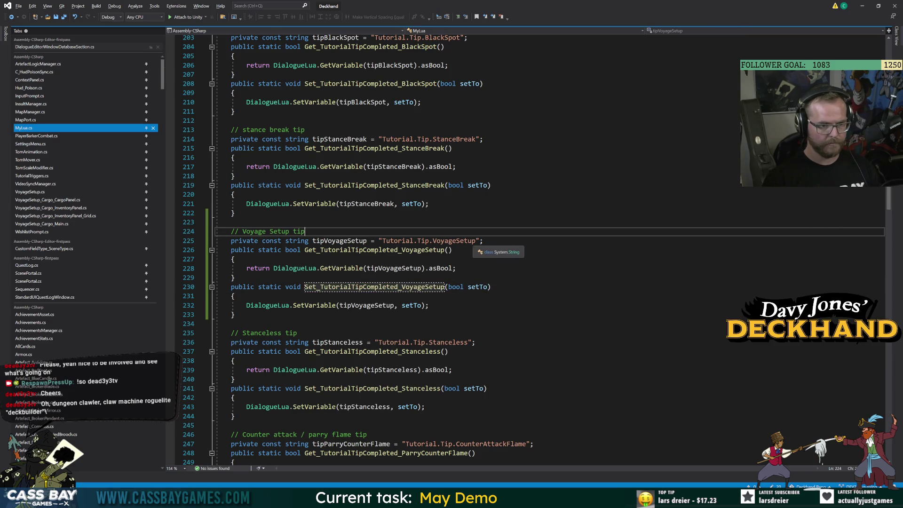
pyautogui.moveTo(475, 241); pyautogui.dragTo(383, 241)
pyautogui.hotkey('alt', 'Tab')
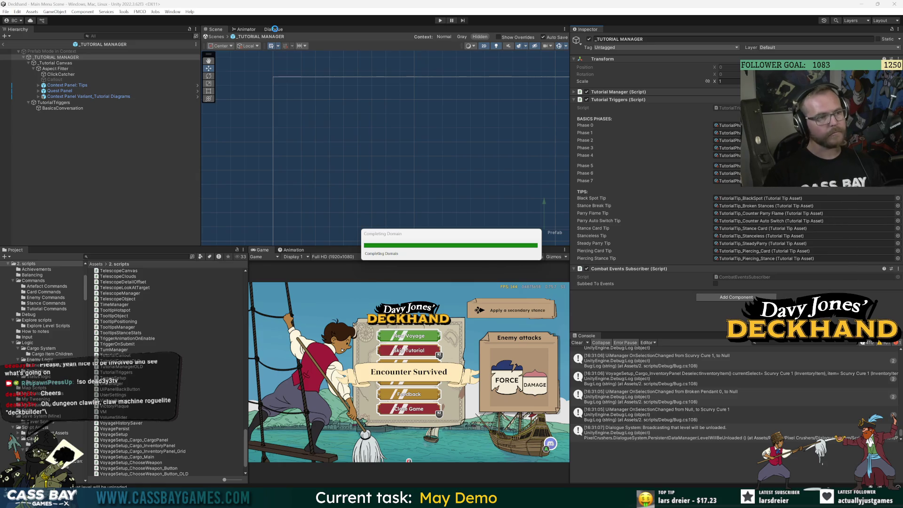
# In the Dialogue database's Tutorial variables, add Boolean Tutorial.Tip.VoyageSetup described 'First time enter voyage setup'.
pyautogui.click(275, 29)
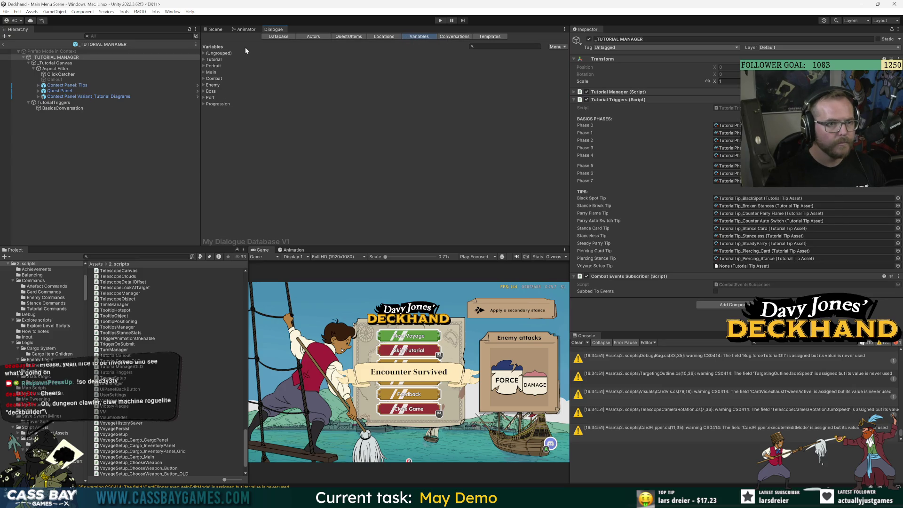
pyautogui.click(204, 60)
pyautogui.click(552, 166)
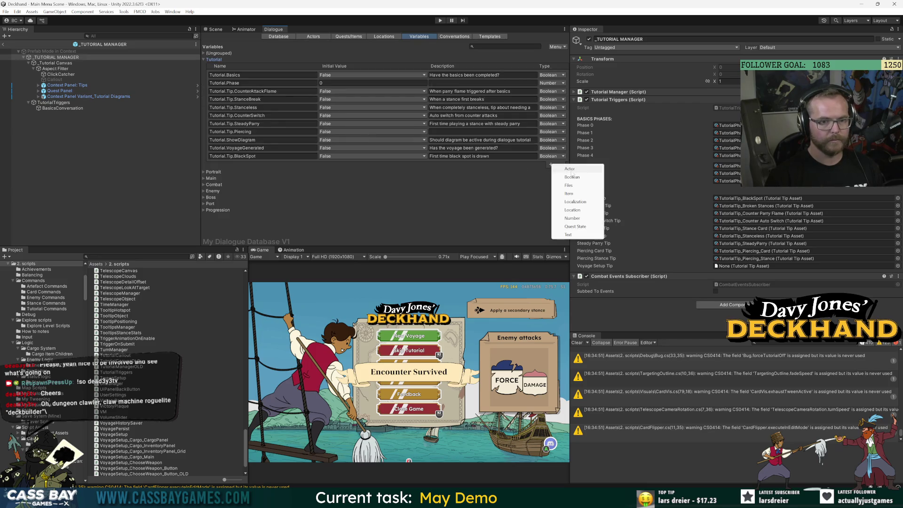
pyautogui.click(587, 181)
pyautogui.hotkey('ctrl', 'a')
pyautogui.hotkey('ctrl', 'v')
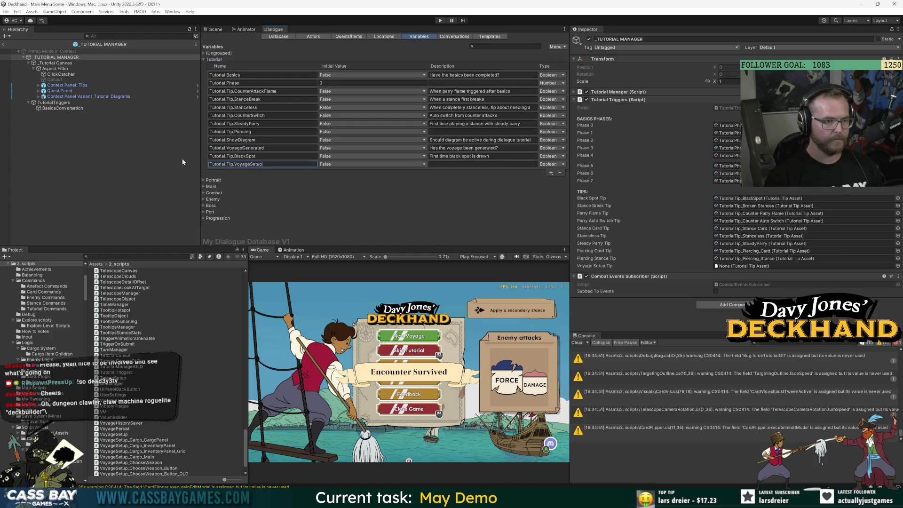
pyautogui.click(462, 165)
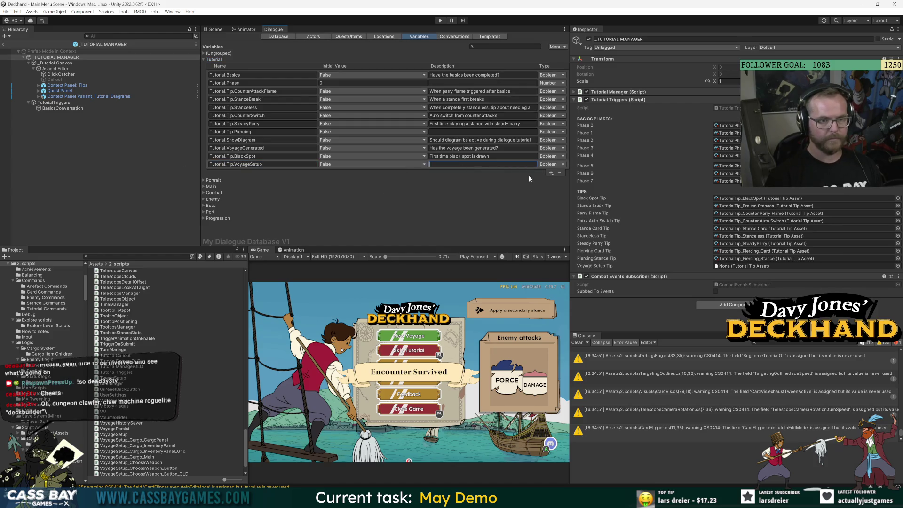
pyautogui.write('First time enter ')
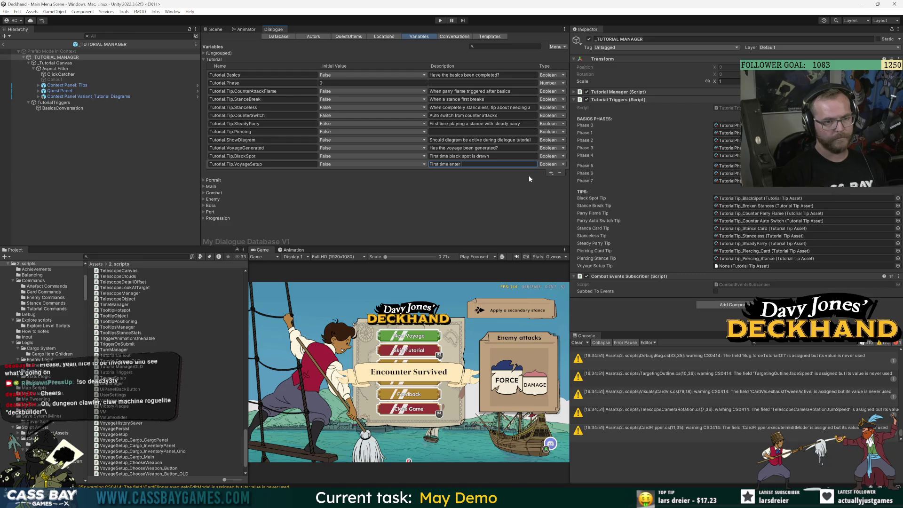
pyautogui.write('voyage setup')
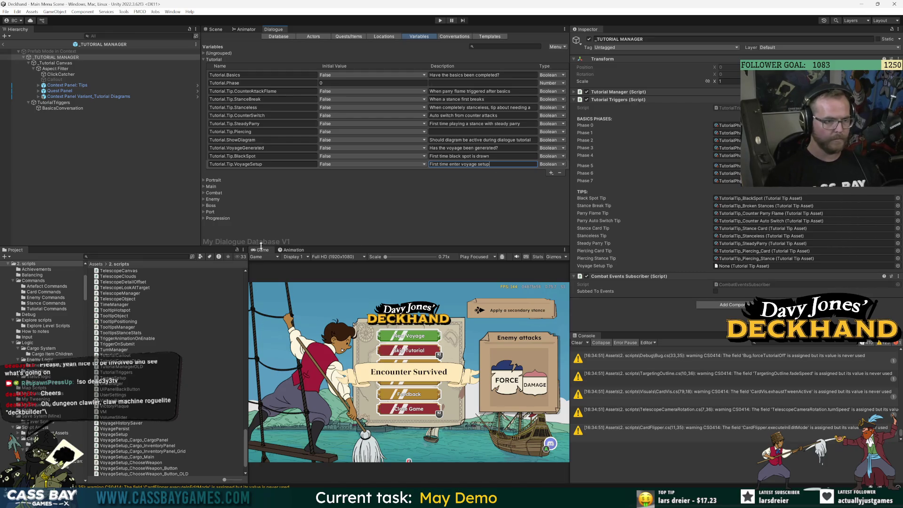
pyautogui.click(152, 233)
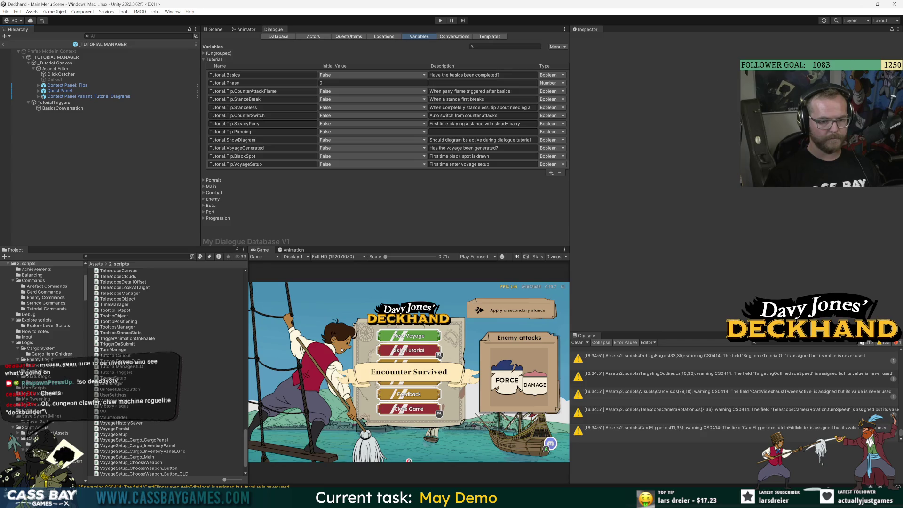
pyautogui.click(537, 498)
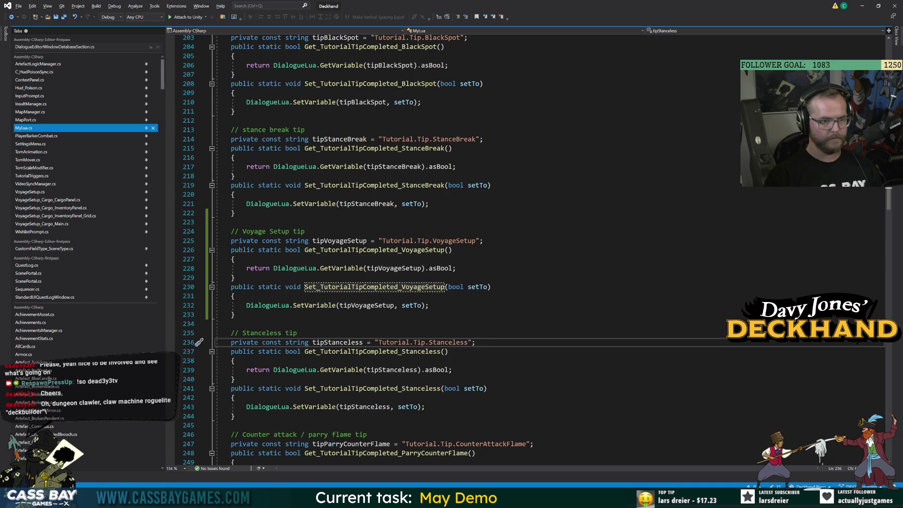
# Return to TutorialTriggers.cs inside the empty Tip_VoyageSetup method.
pyautogui.scroll(10, 470, 249)
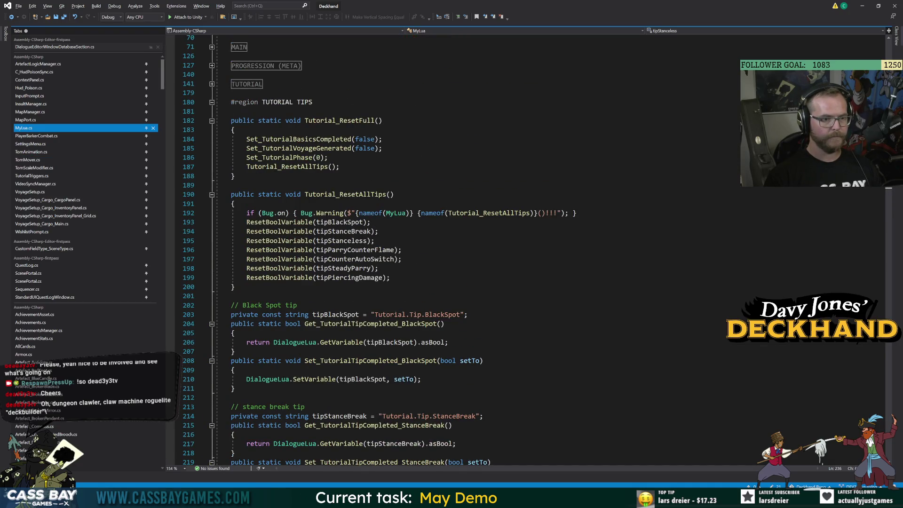
pyautogui.scroll(-20, 470, 249)
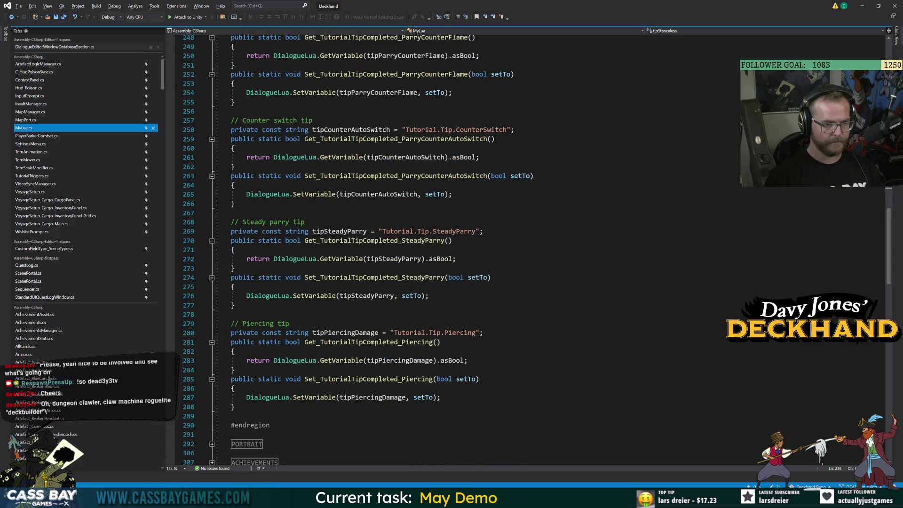
pyautogui.press('End')
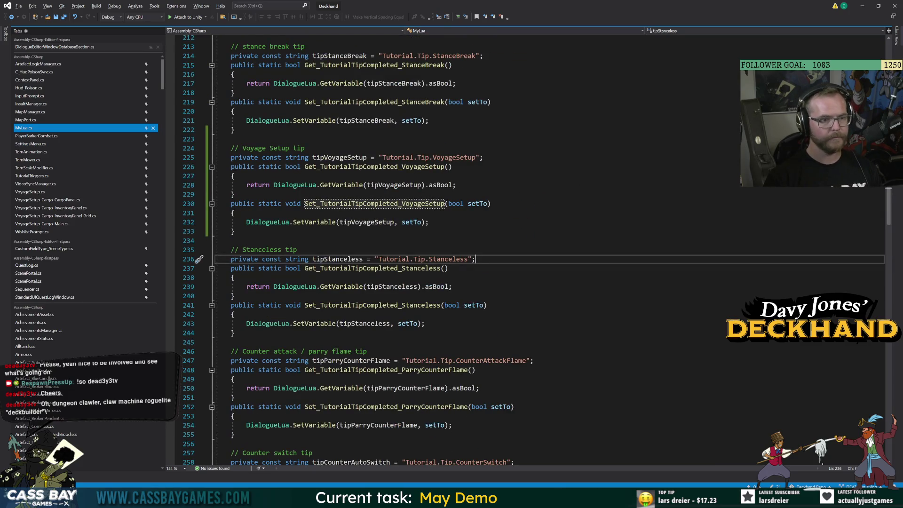
pyautogui.scroll(-20, 377, 202)
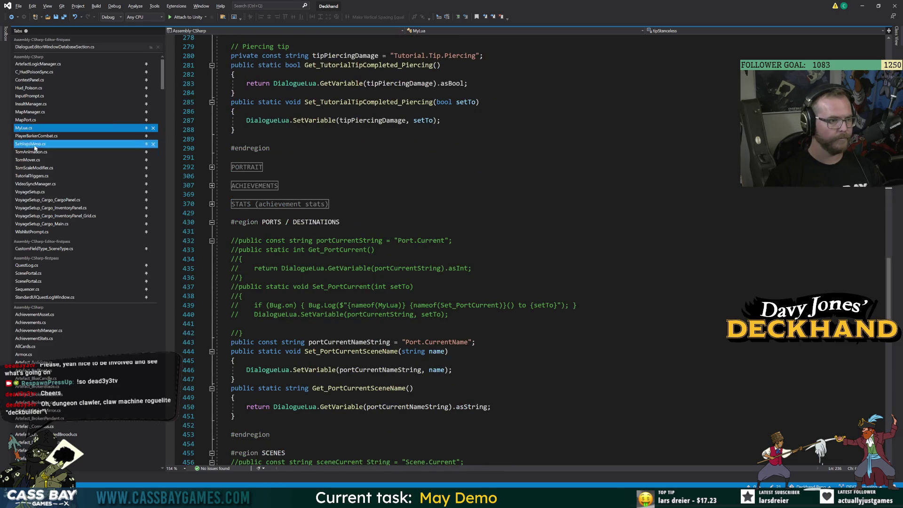
pyautogui.click(32, 176)
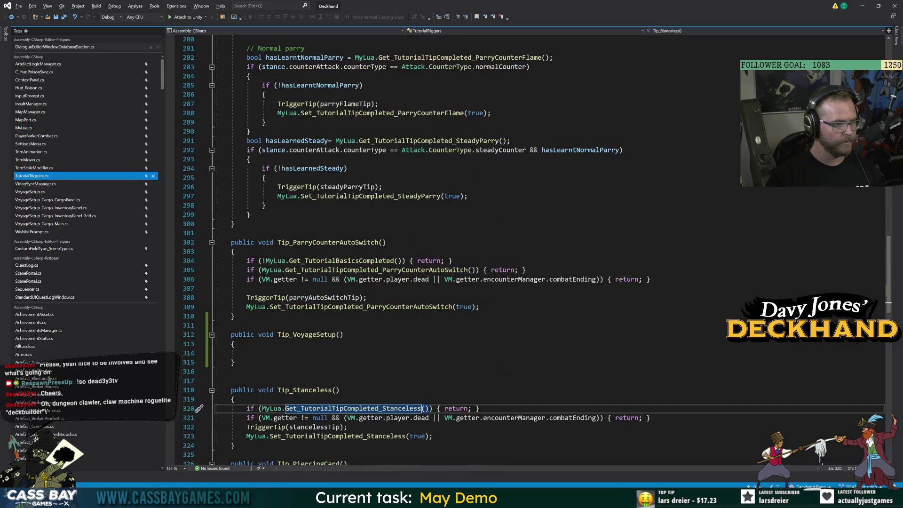
pyautogui.click(330, 196)
pyautogui.click(233, 362)
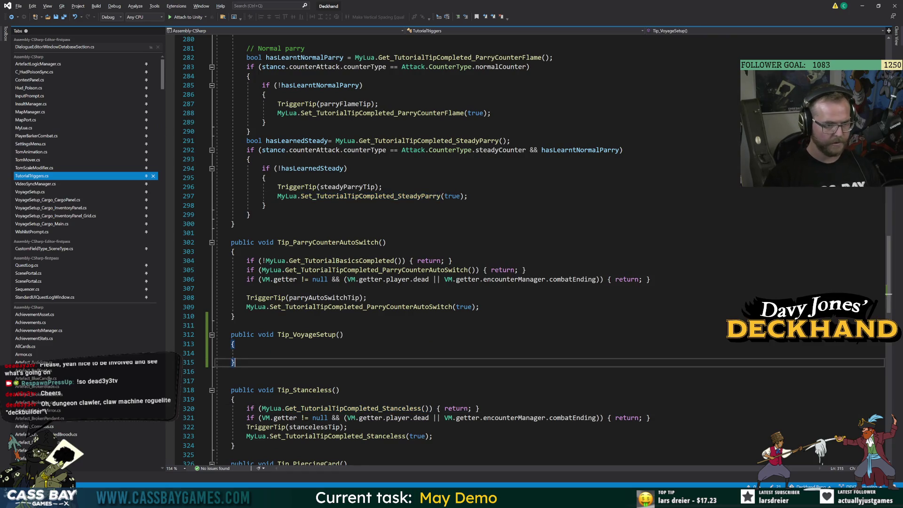
# Copy the basics-completed guard into Tip_VoyageSetup and save the script.
pyautogui.press('Up')
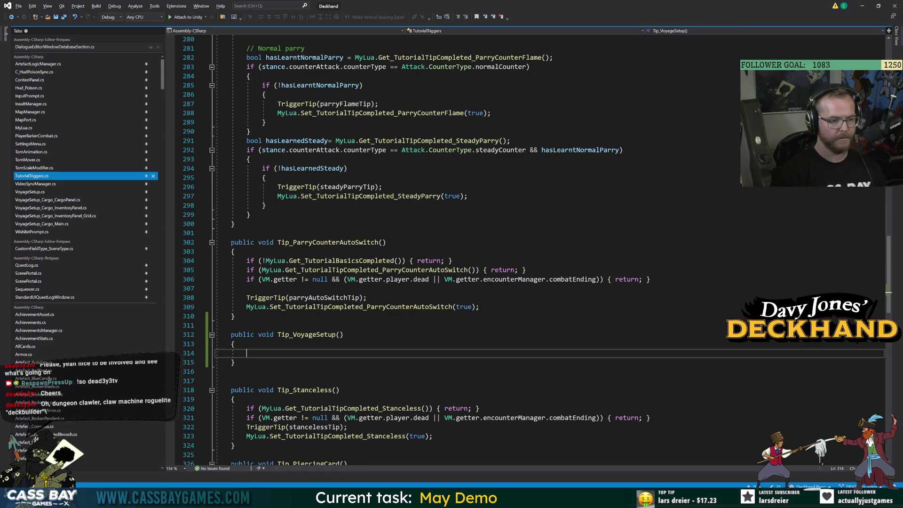
pyautogui.write('if (!MyLua.')
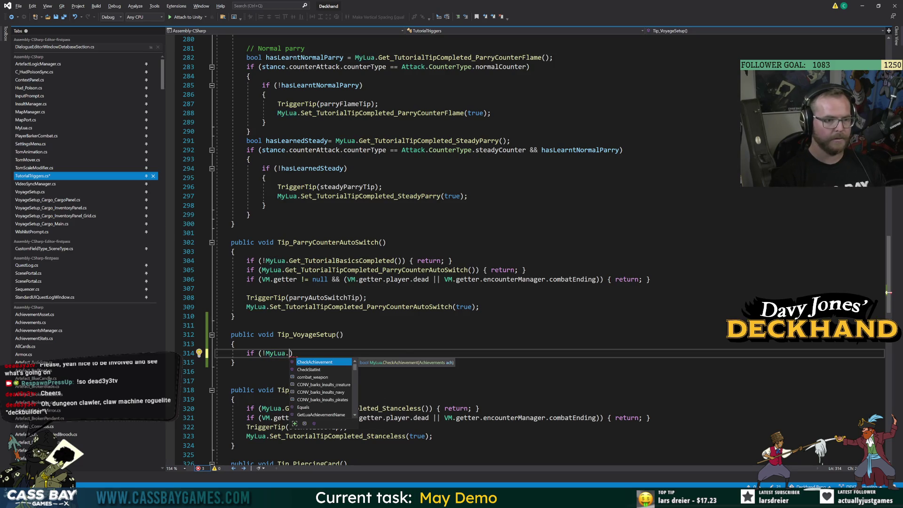
pyautogui.write('Get_')
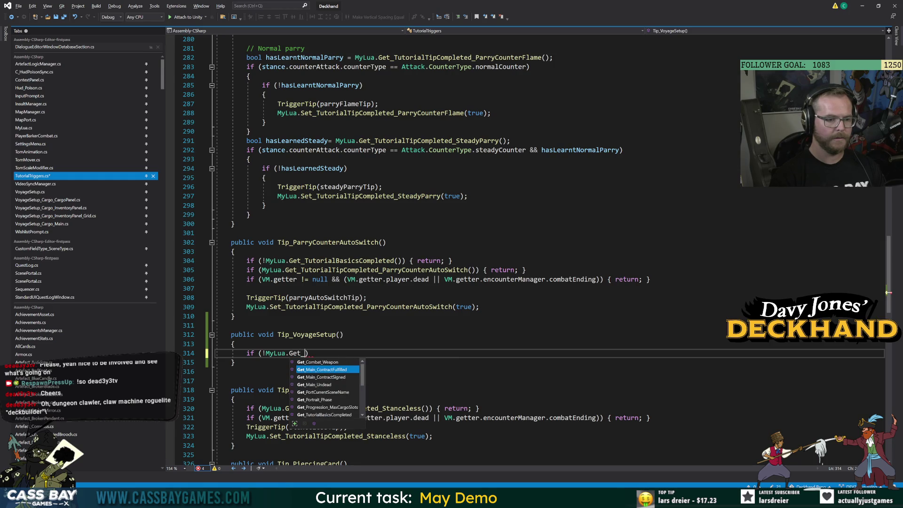
pyautogui.moveTo(453, 260); pyautogui.dragTo(246, 260)
pyautogui.hotkey('ctrl', 'c')
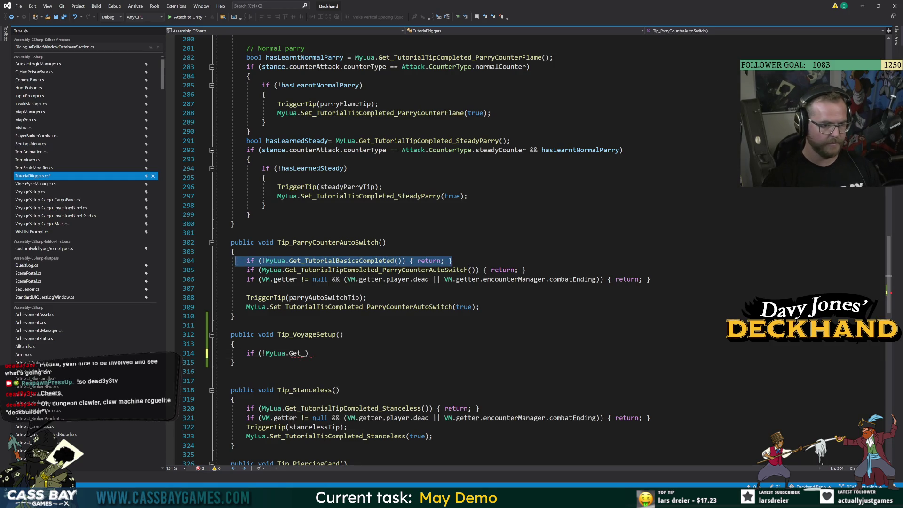
pyautogui.moveTo(307, 353); pyautogui.dragTo(247, 353)
pyautogui.hotkey('ctrl', 'v')
pyautogui.press('Return')
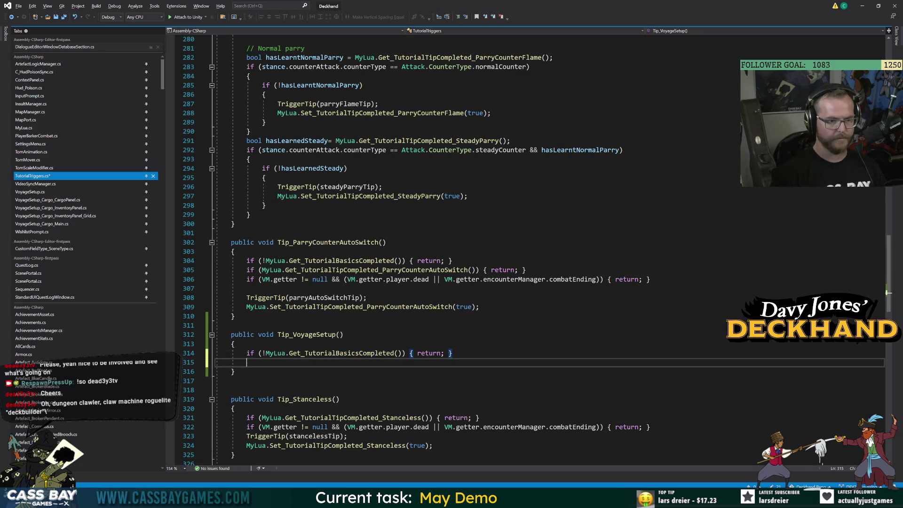
pyautogui.hotkey('ctrl', 's')
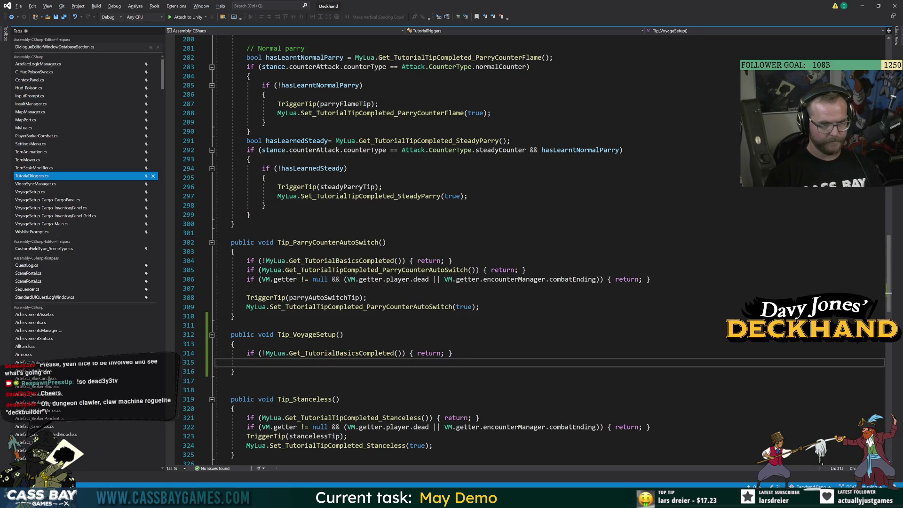
# Add an early return when Get_TutorialTipCompleted_VoyageSetup() is already true.
pyautogui.write('if (MyLua.')
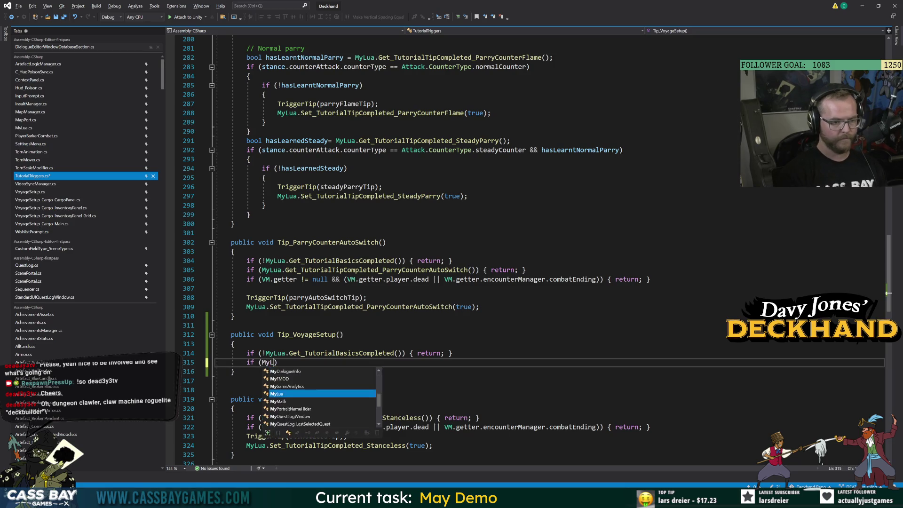
pyautogui.write('Get_Tu')
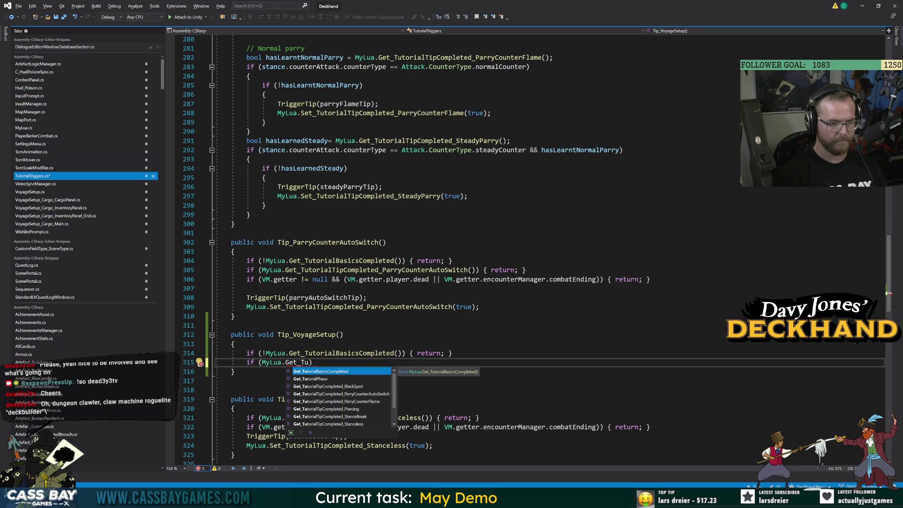
pyautogui.write('utoria')
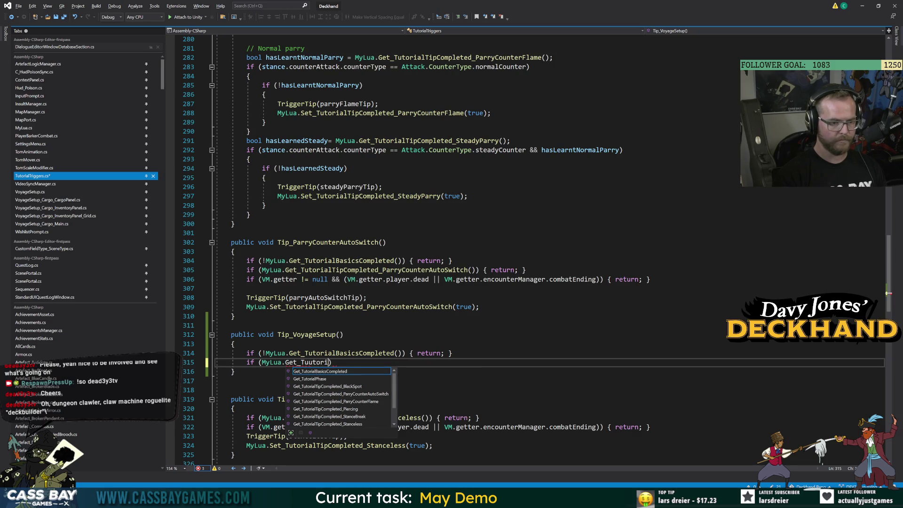
pyautogui.press('BackSpace')
pyautogui.press('BackSpace')
pyautogui.press('BackSpace')
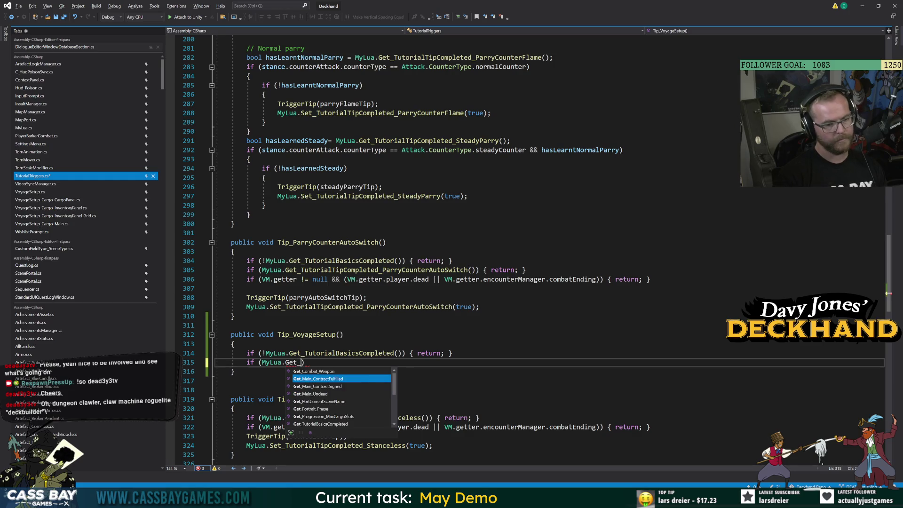
pyautogui.write('Voyage')
pyautogui.press('Tab')
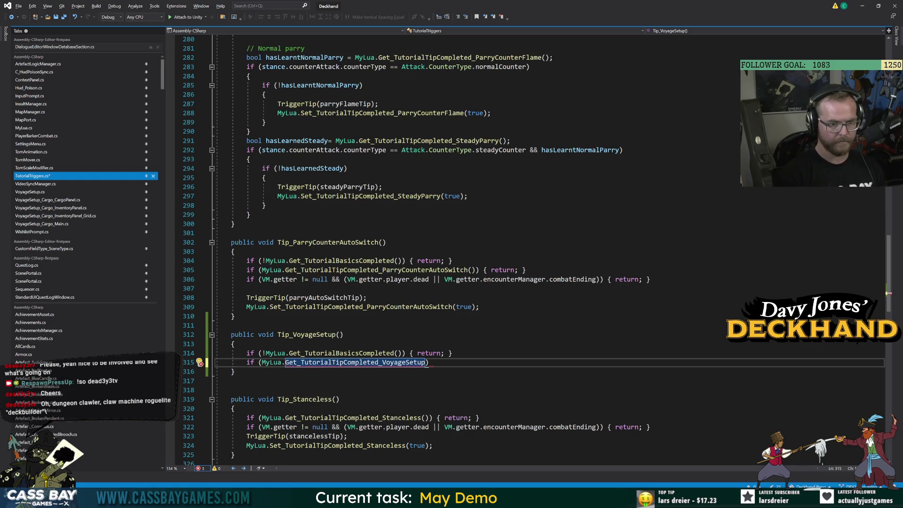
pyautogui.write('()) { re')
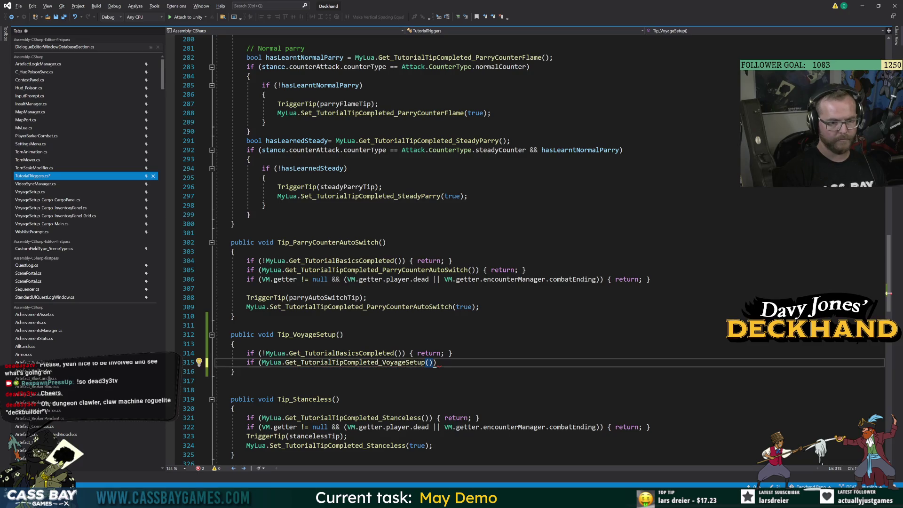
pyautogui.write('turn;')
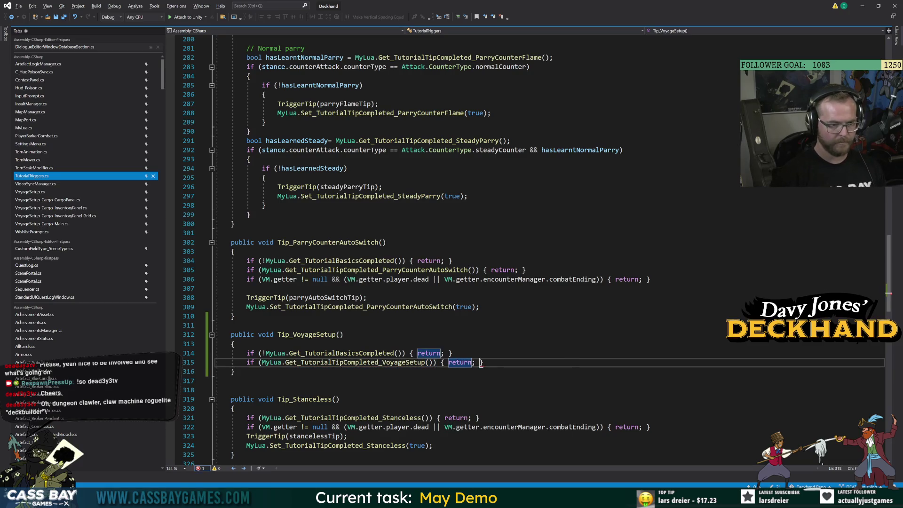
pyautogui.press('End')
pyautogui.press('Return')
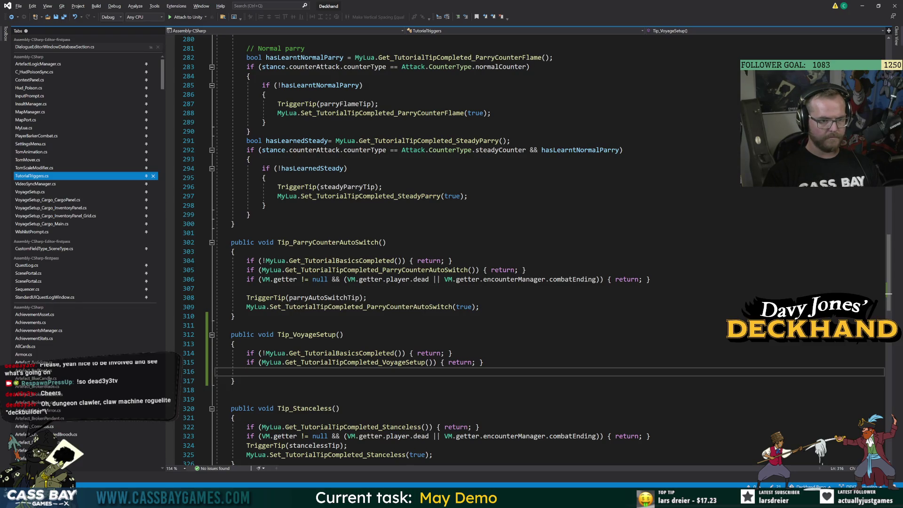
# Copy the dead-player guard from the parry method into Tip_VoyageSetup.
pyautogui.moveTo(650, 279); pyautogui.dragTo(246, 279)
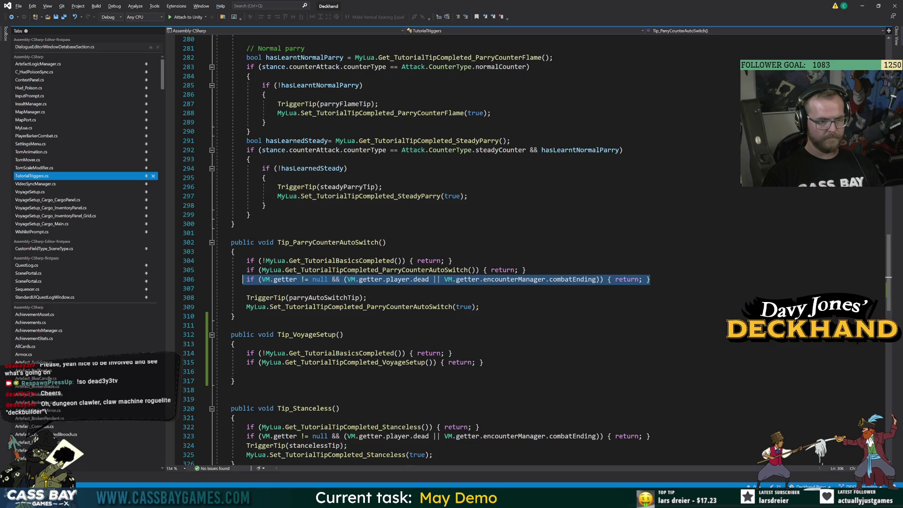
pyautogui.hotkey('ctrl', 'c')
pyautogui.click(246, 371)
pyautogui.hotkey('ctrl', 'v')
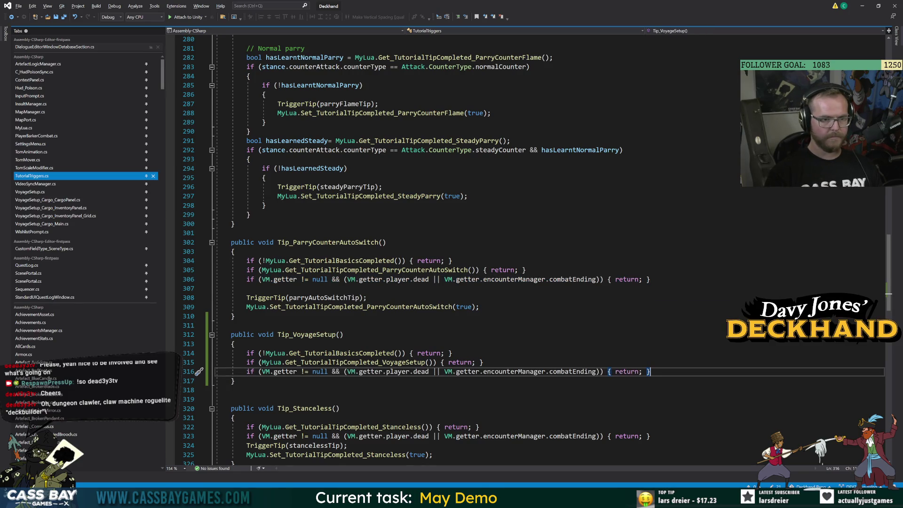
pyautogui.press('Return')
# Add TriggerTip(voyageSetupTip); followed by MyLua.Set_TutorialTipCompleted_VoyageSetup(true);.
pyautogui.write('Tri')
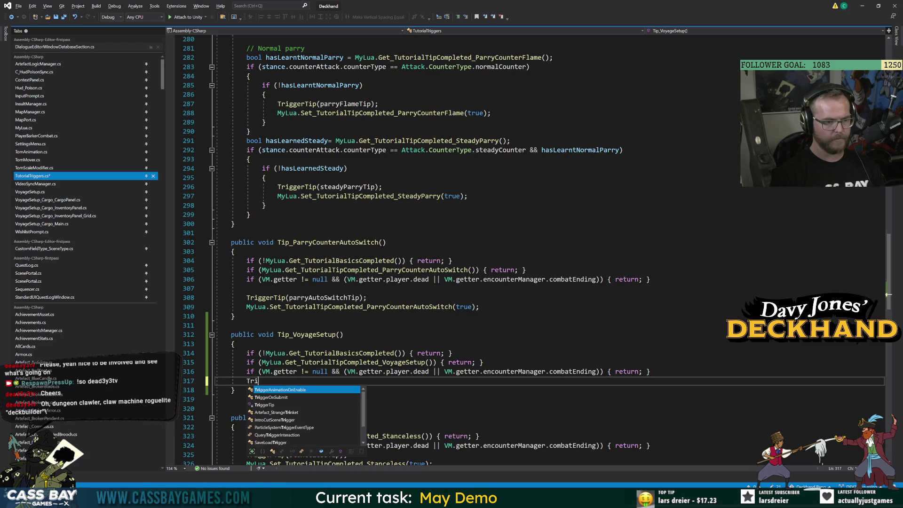
pyautogui.write('ggerTip(')
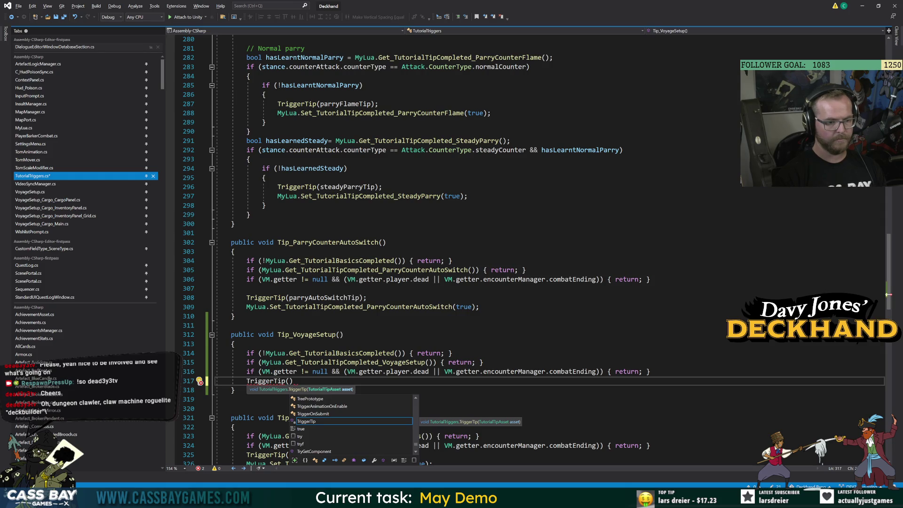
pyautogui.click(452, 261)
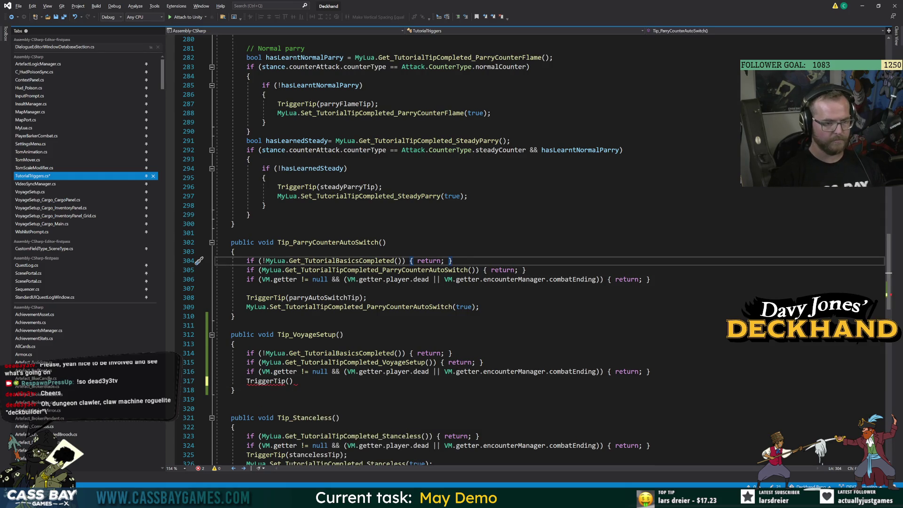
pyautogui.click(289, 381)
pyautogui.write('voyage')
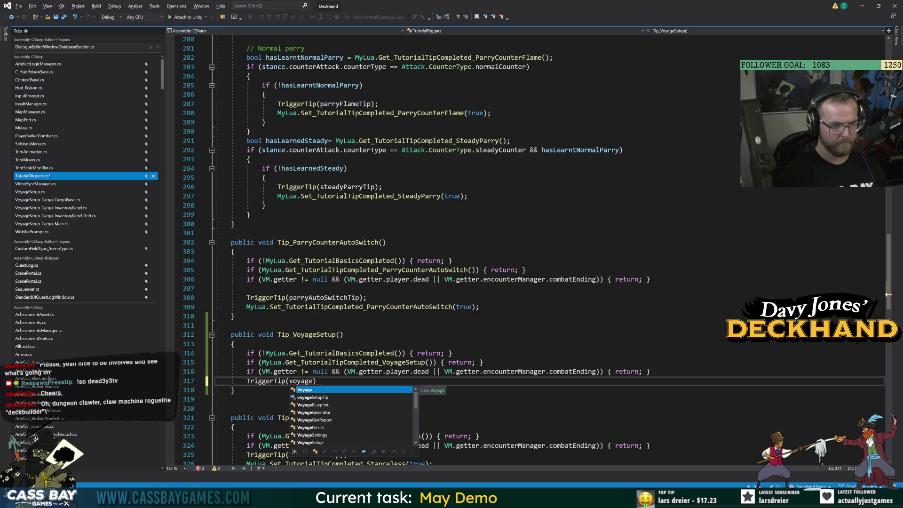
pyautogui.write('SetupTip')
pyautogui.press('End')
pyautogui.write(';')
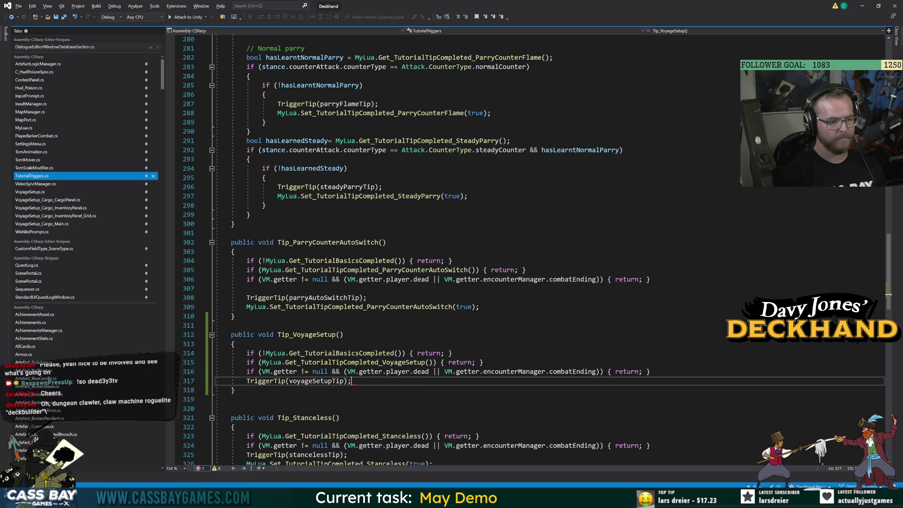
pyautogui.press('Return')
pyautogui.write('MyLua.voyage')
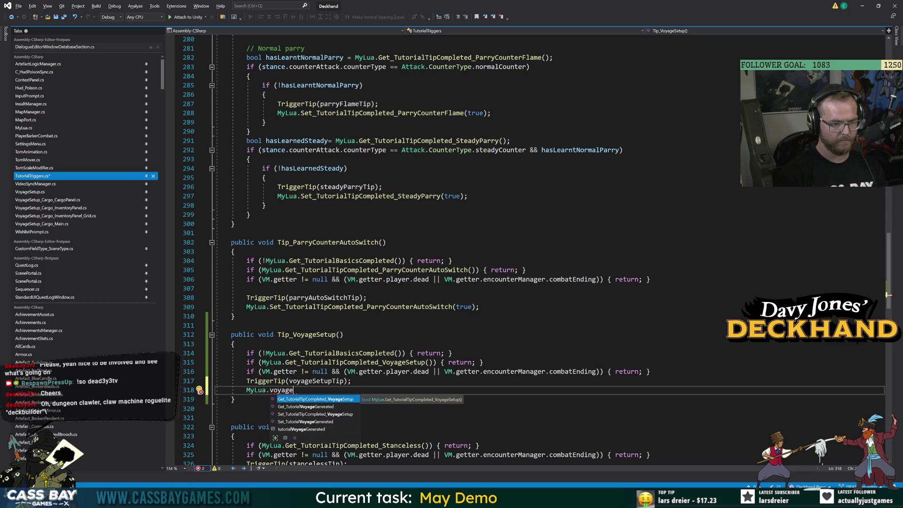
pyautogui.press('Down')
pyautogui.press('Down')
pyautogui.write('(true);')
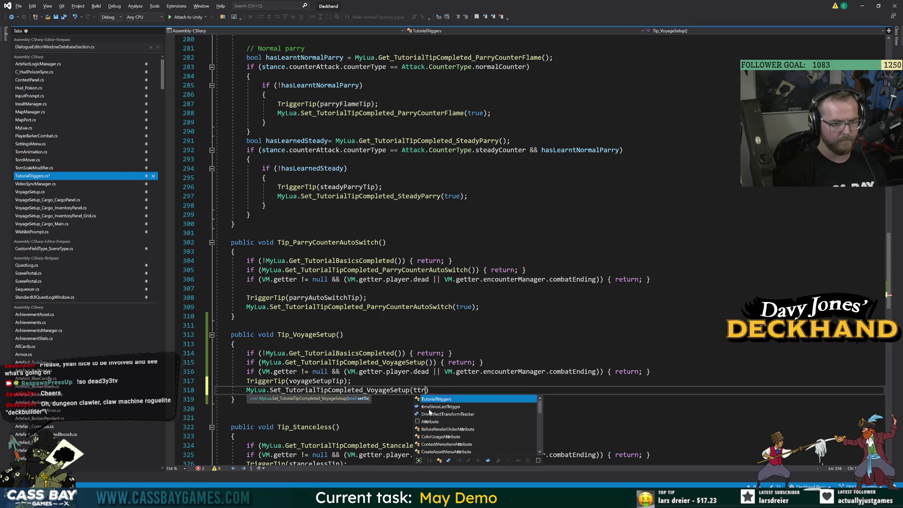
pyautogui.press('Down')
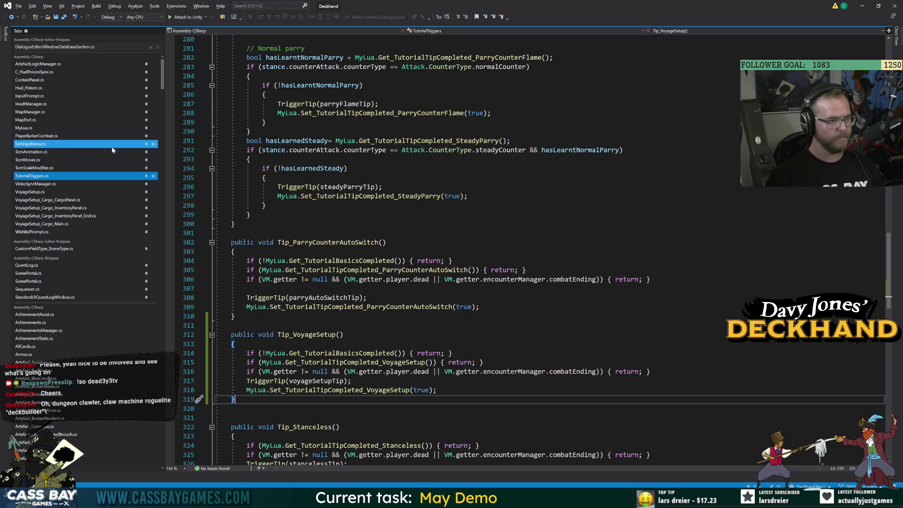
# Review the Update method in VoyageSetup_Cargo_CargoPanel.cs.
pyautogui.click(47, 199)
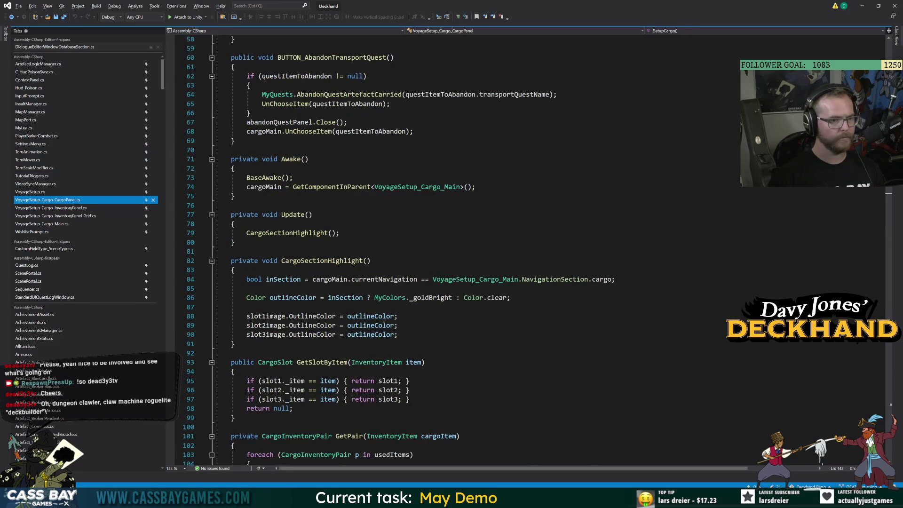
pyautogui.click(234, 242)
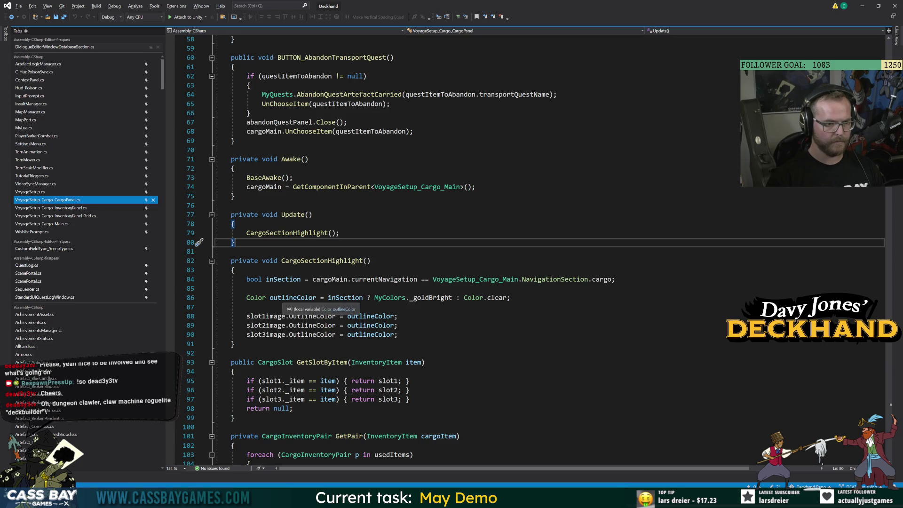
pyautogui.scroll(6, 330, 296)
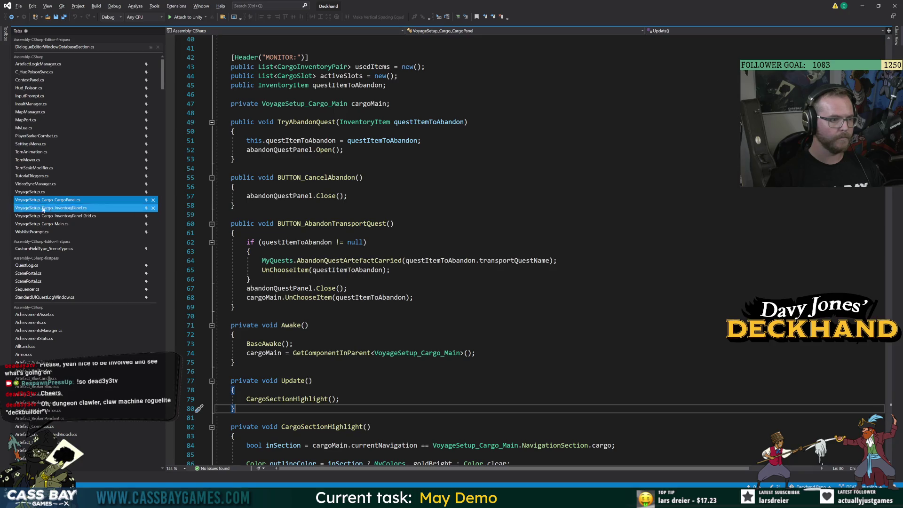
# Switch to VoyageSetup_Cargo_Main.cs and scroll down to its Open() method.
pyautogui.click(47, 224)
pyautogui.scroll(-15, 470, 249)
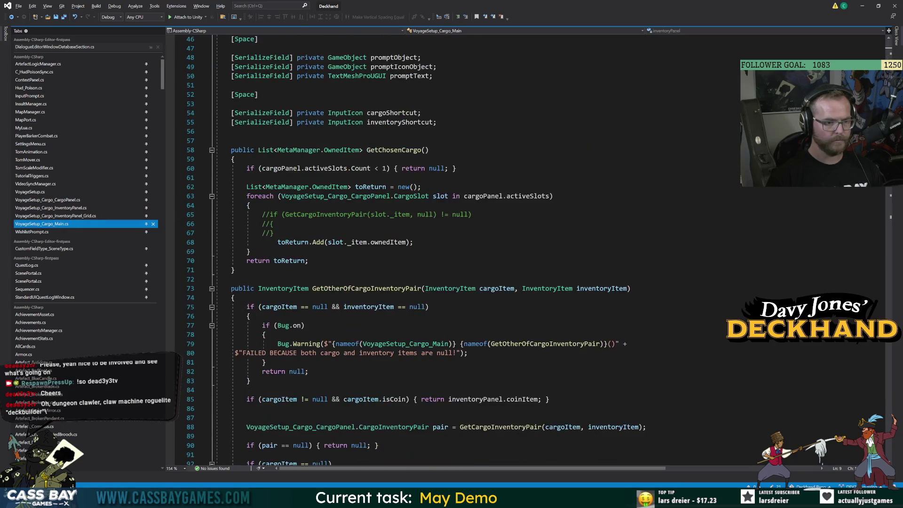
pyautogui.scroll(-20, 353, 251)
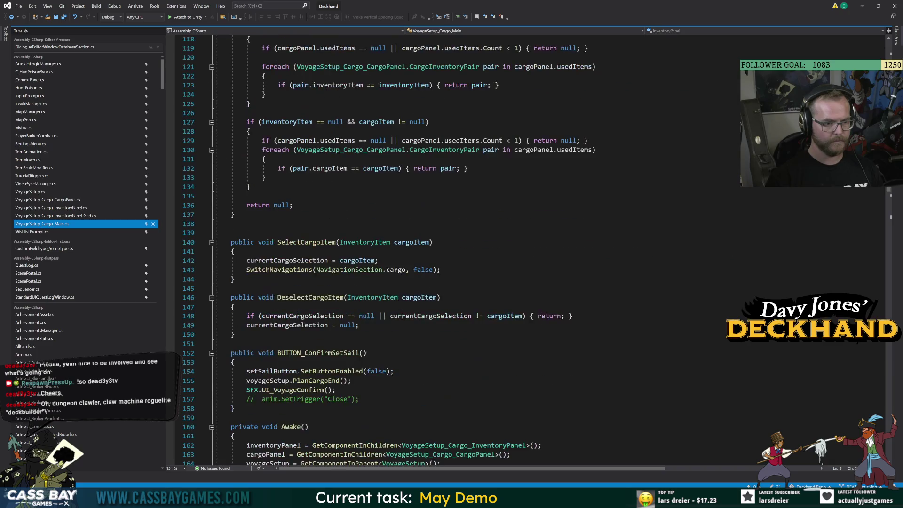
pyautogui.scroll(-9, 470, 250)
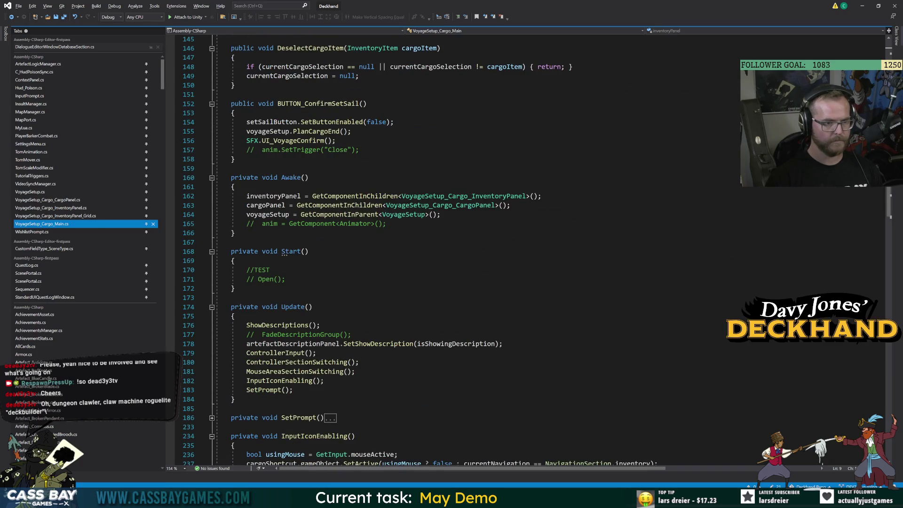
pyautogui.scroll(-6, 339, 306)
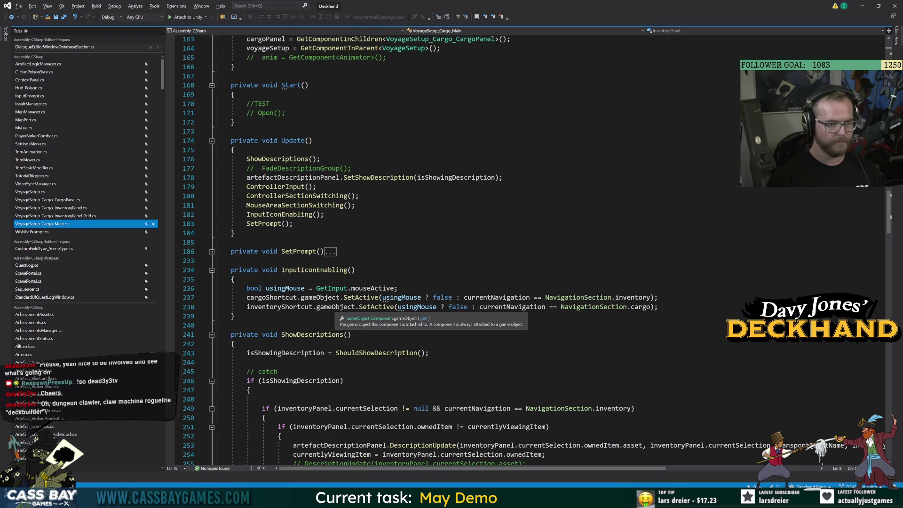
pyautogui.scroll(-15, 471, 249)
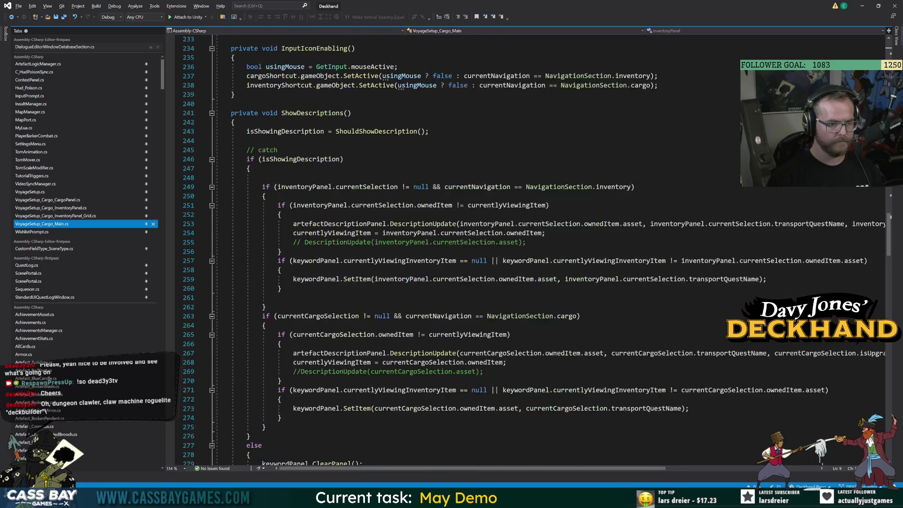
pyautogui.scroll(-20, 470, 249)
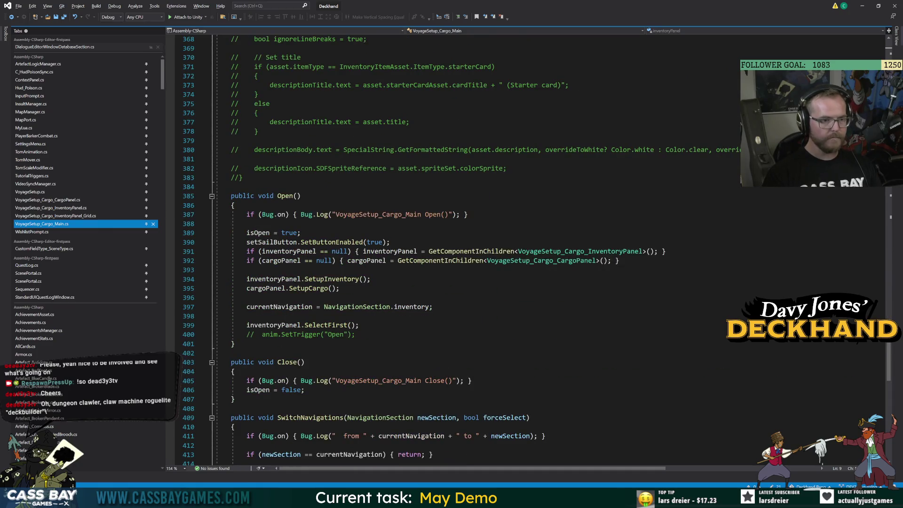
pyautogui.click(285, 196)
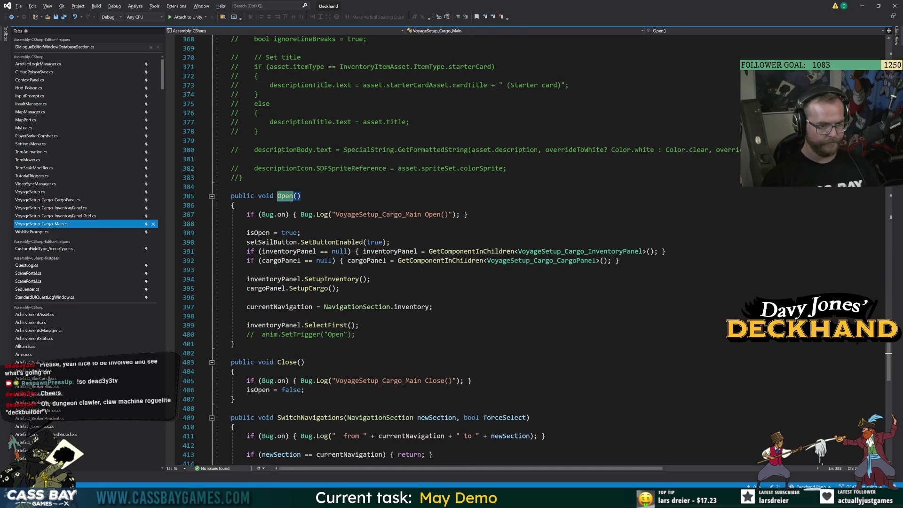
# Add a new private void DelayedVoyageSetupTip() method with an opening brace after Open().
pyautogui.click(234, 344)
pyautogui.press('Return')
pyautogui.press('Return')
pyautogui.write('pr')
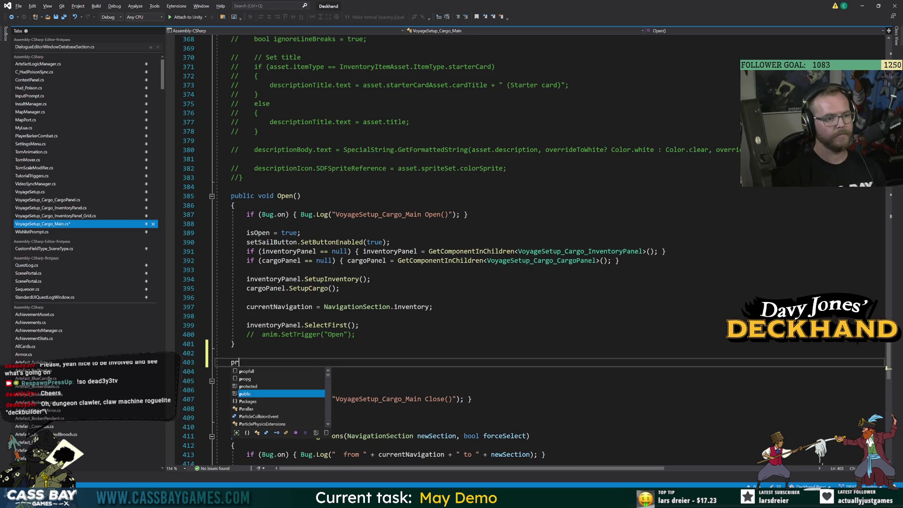
pyautogui.write('ivate ')
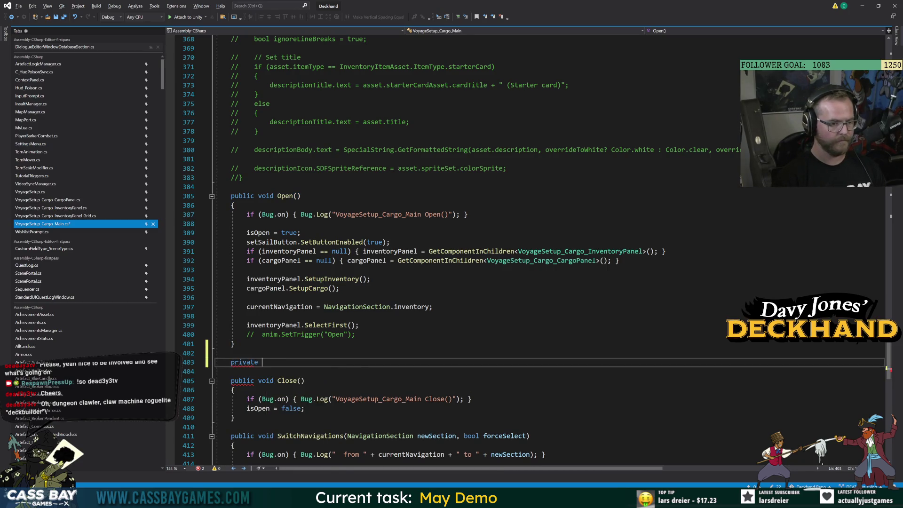
pyautogui.write('void DelayedVoya')
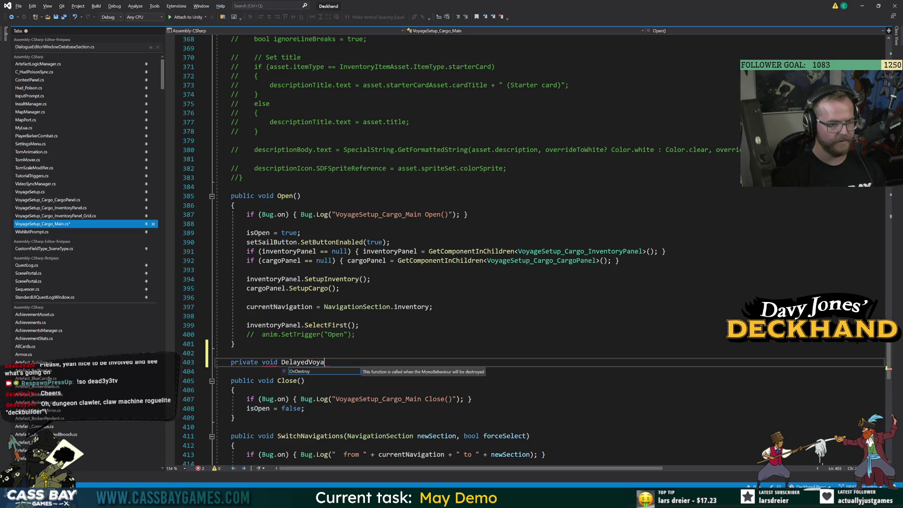
pyautogui.write('geSetupTip()')
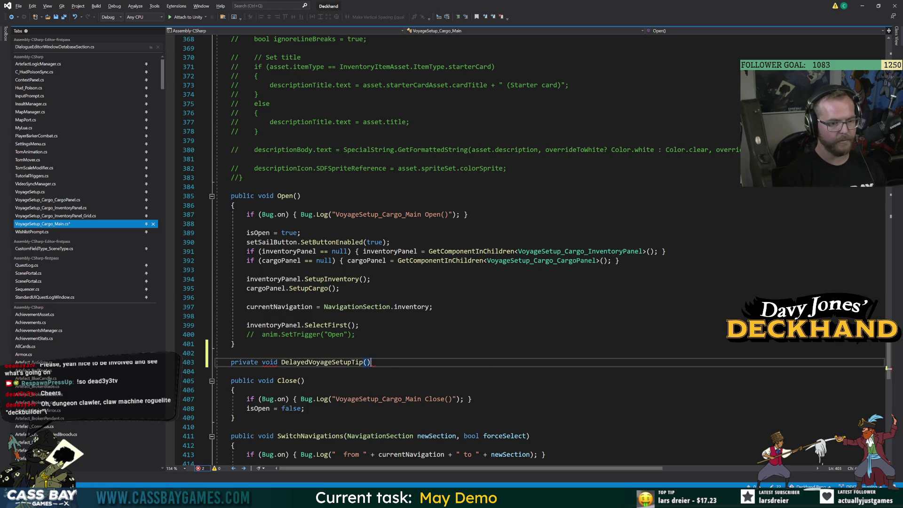
pyautogui.press('Return')
pyautogui.write('{')
pyautogui.press('Return')
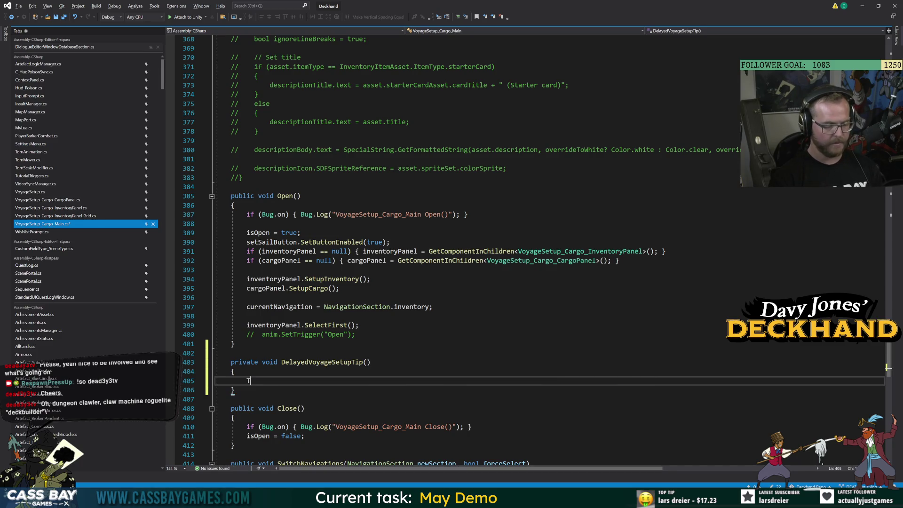
# Begin the body with 'TutorialTriggers.', browse its members, and save the script.
pyautogui.write('utorialTriggers.in')
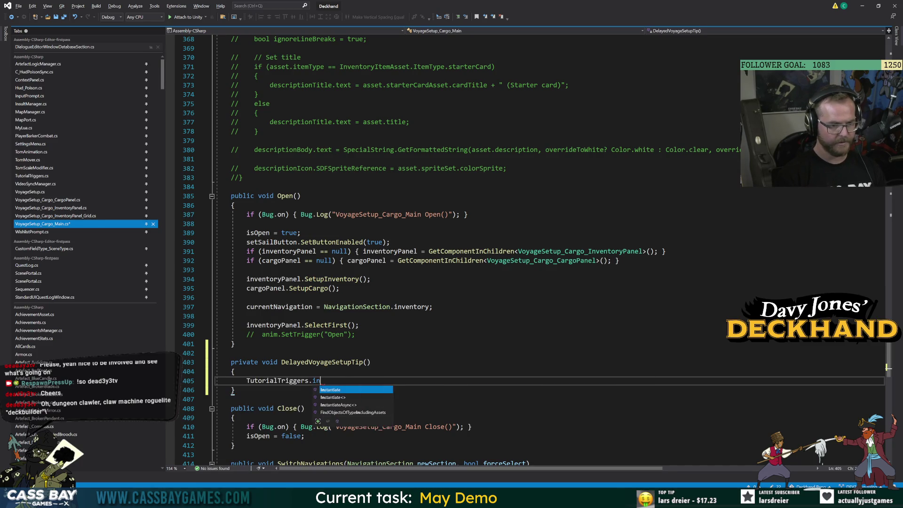
pyautogui.press('Tab')
pyautogui.press('BackSpace')
pyautogui.press('BackSpace')
pyautogui.press('BackSpace')
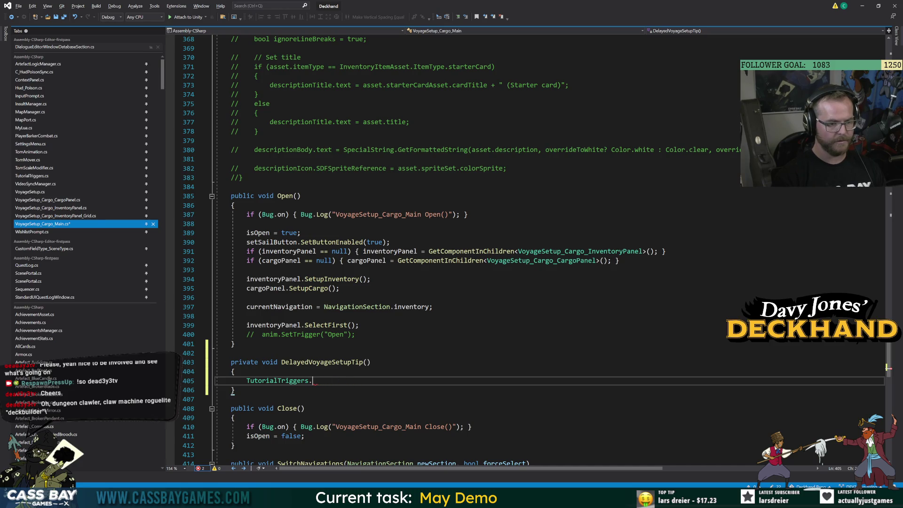
pyautogui.write('set')
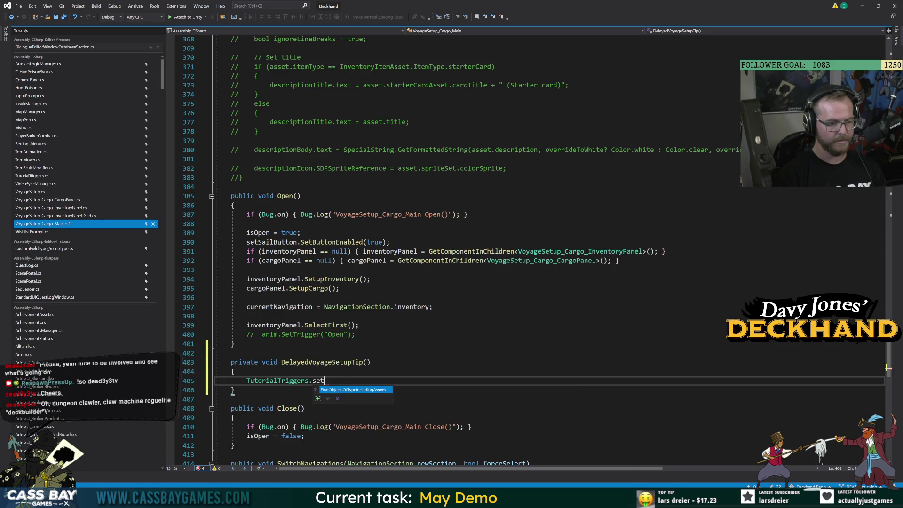
pyautogui.press('BackSpace')
pyautogui.press('BackSpace')
pyautogui.press('BackSpace')
pyautogui.write('Tr')
pyautogui.press('BackSpace')
pyautogui.press('BackSpace')
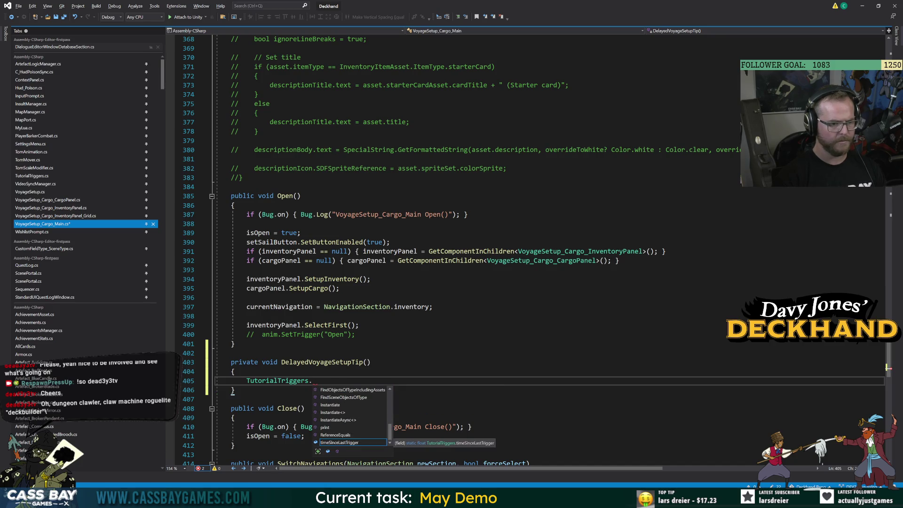
pyautogui.hotkey('ctrl', 's')
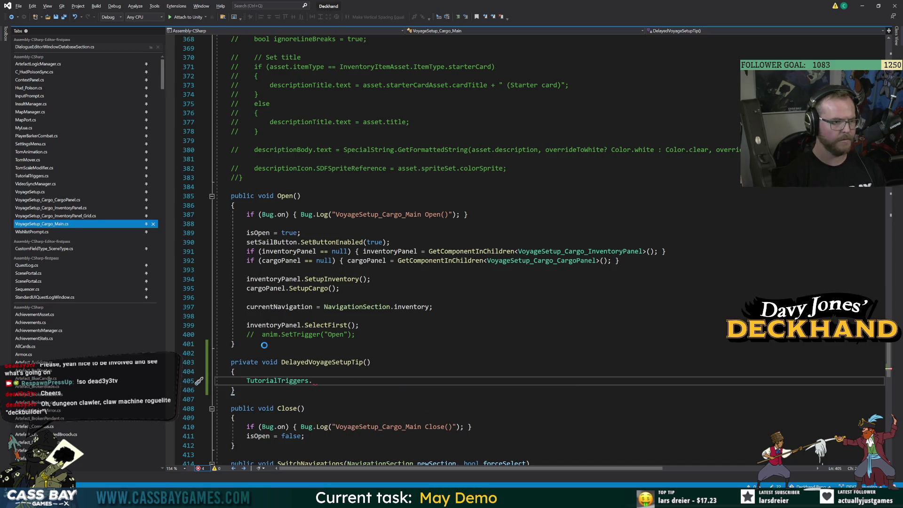
# Check the Tip_VoyageSetup method in TutorialTriggers.cs, then return to VoyageSetup_Cargo_Main.cs.
pyautogui.click(33, 175)
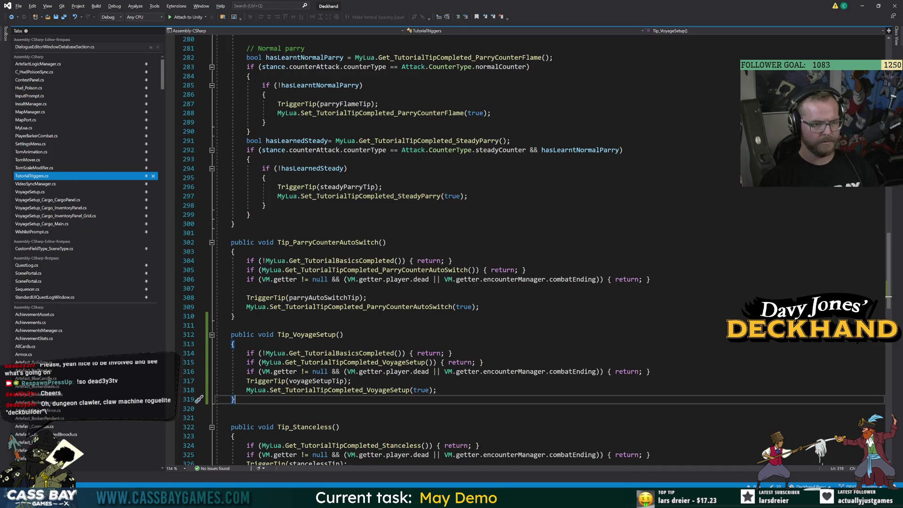
pyautogui.doubleClick(329, 242)
pyautogui.scroll(15, 329, 242)
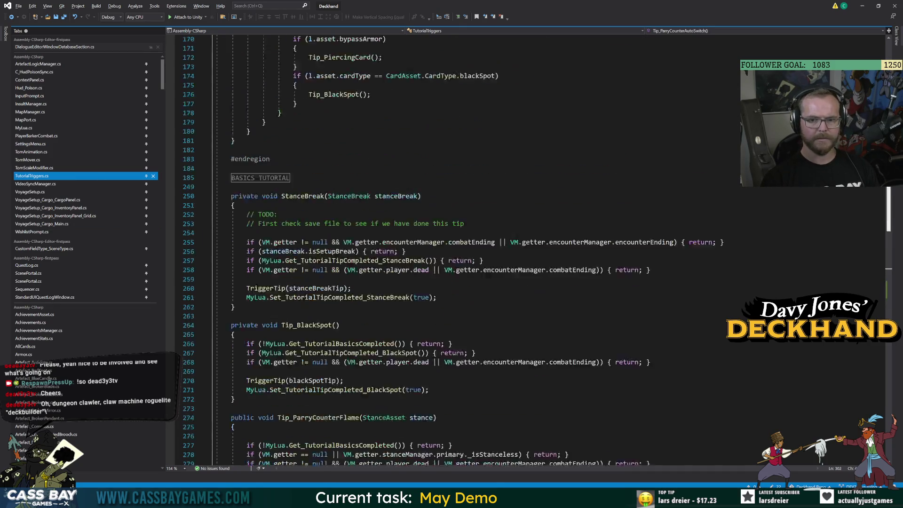
pyautogui.scroll(20, 854, 35)
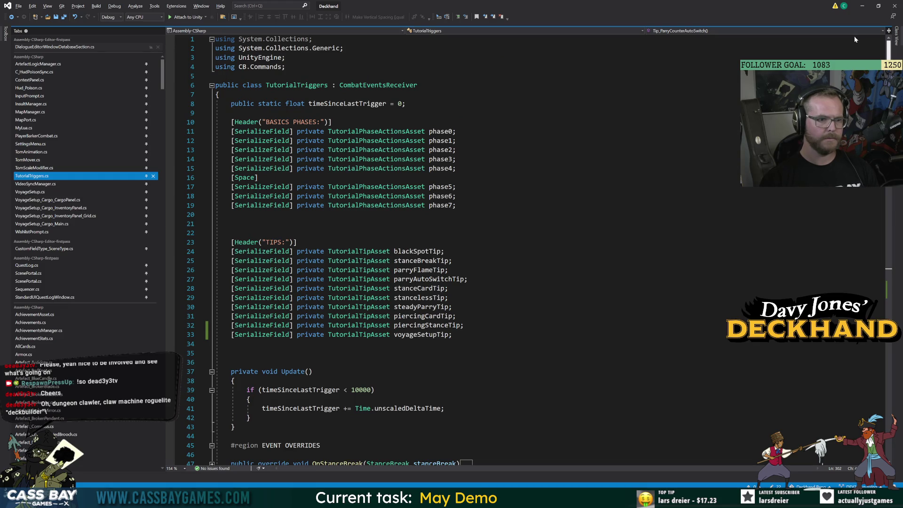
pyautogui.scroll(-20, 855, 36)
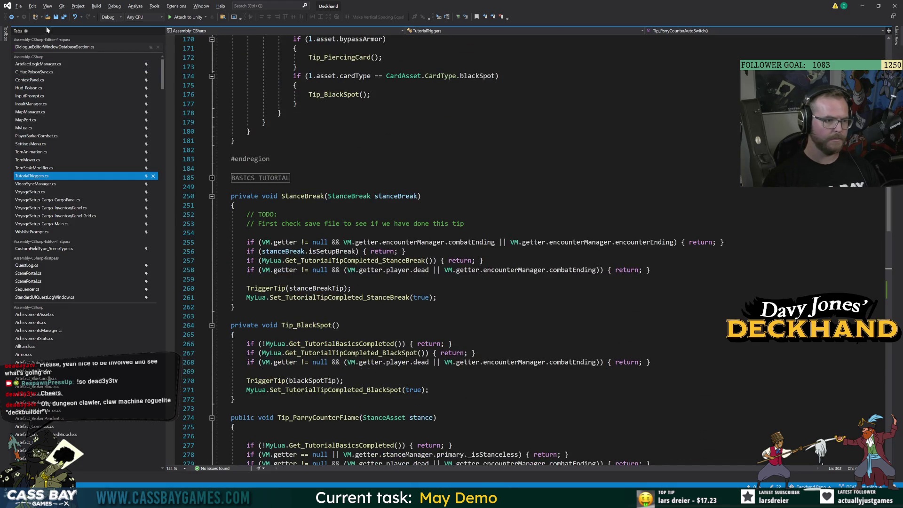
pyautogui.scroll(20, 471, 249)
pyautogui.scroll(2, 470, 250)
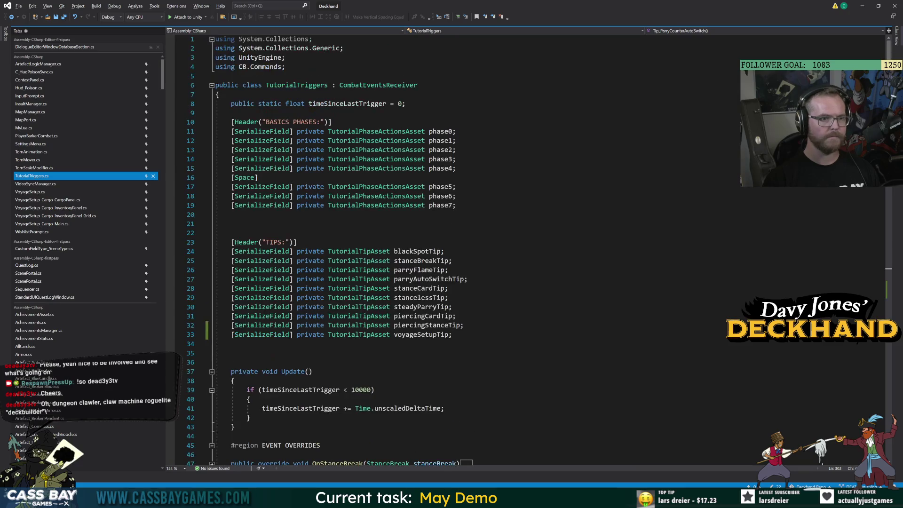
pyautogui.click(12, 17)
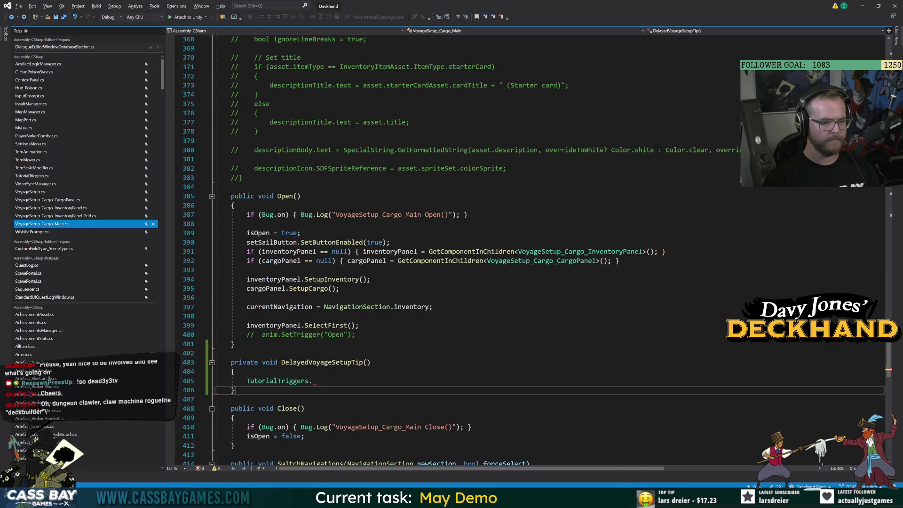
# Type and then discard a VoyagePersist attempt on line 405.
pyautogui.write('VoyagePersist(')
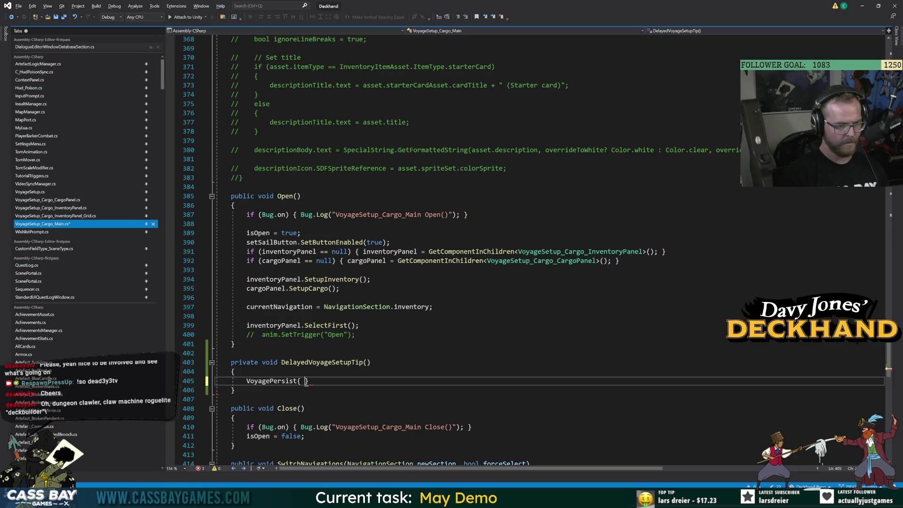
pyautogui.press('BackSpace')
pyautogui.write('.t')
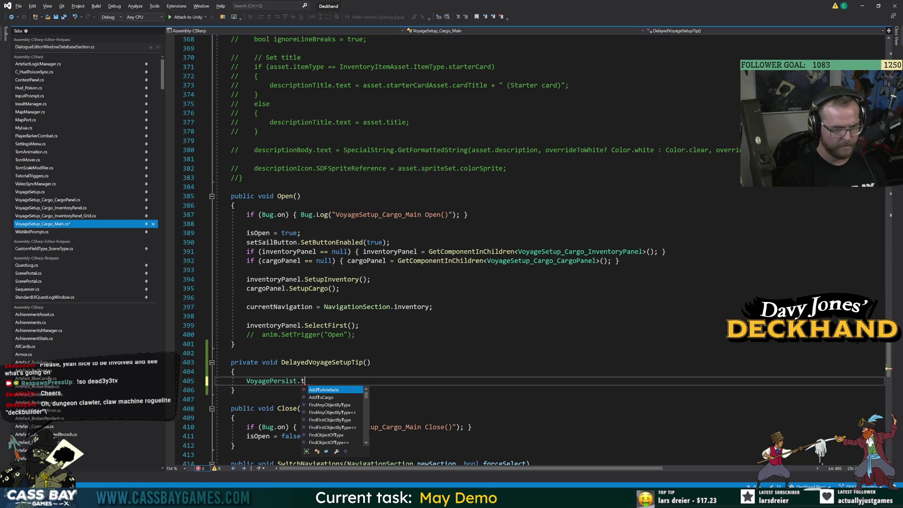
pyautogui.press('BackSpace')
pyautogui.press('BackSpace')
pyautogui.press('BackSpace')
# Write TutorialManager._triggers.Tip_VoyageSetup(); as the DelayedVoyageSetupTip body.
pyautogui.write('Tutora')
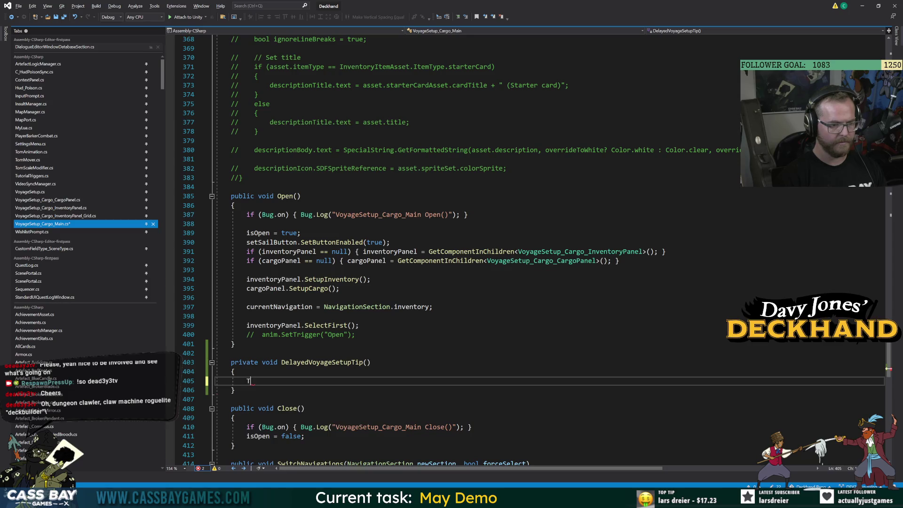
pyautogui.press('BackSpace')
pyautogui.write('ialM')
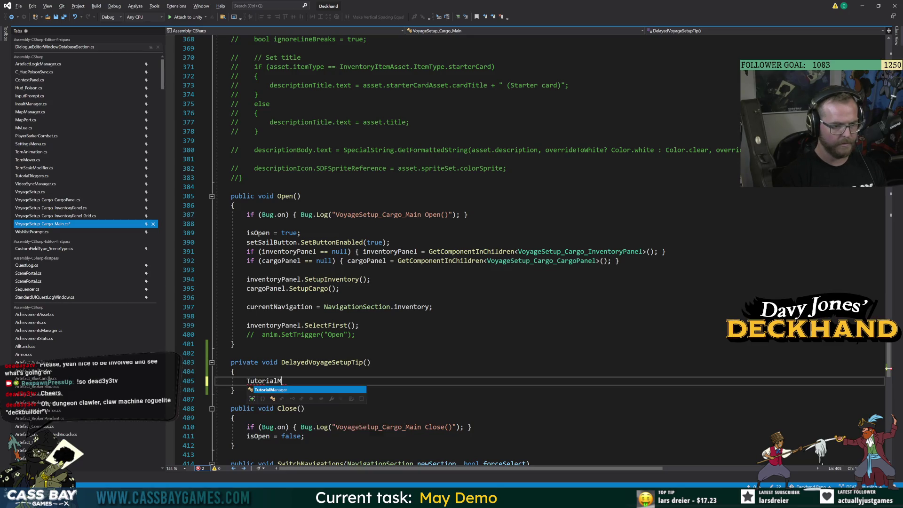
pyautogui.write('anager.tu')
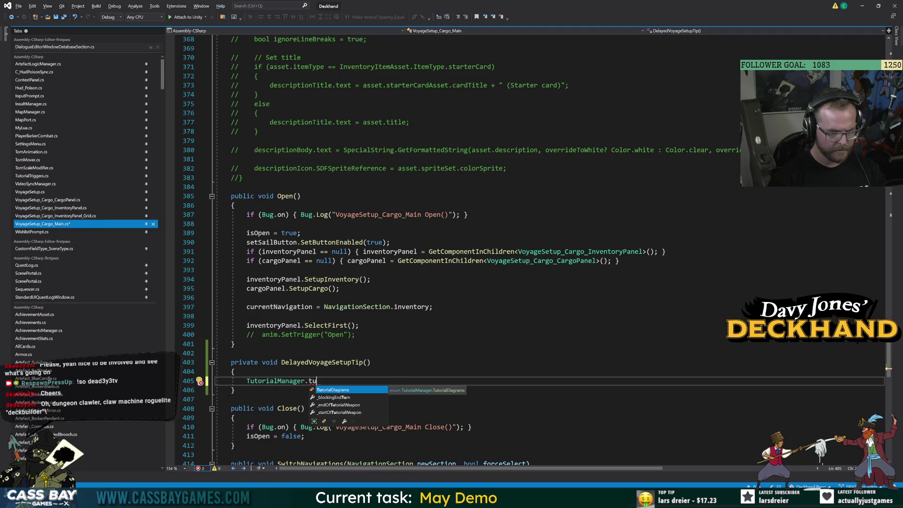
pyautogui.press('BackSpace')
pyautogui.press('BackSpace')
pyautogui.write('_tr')
pyautogui.press('Tab')
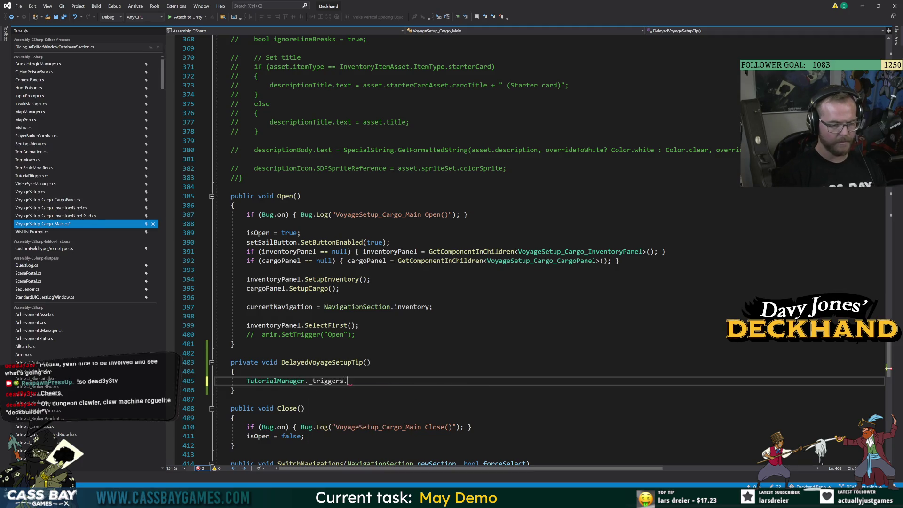
pyautogui.write('.')
pyautogui.press('Down')
pyautogui.press('Down')
pyautogui.press('Down')
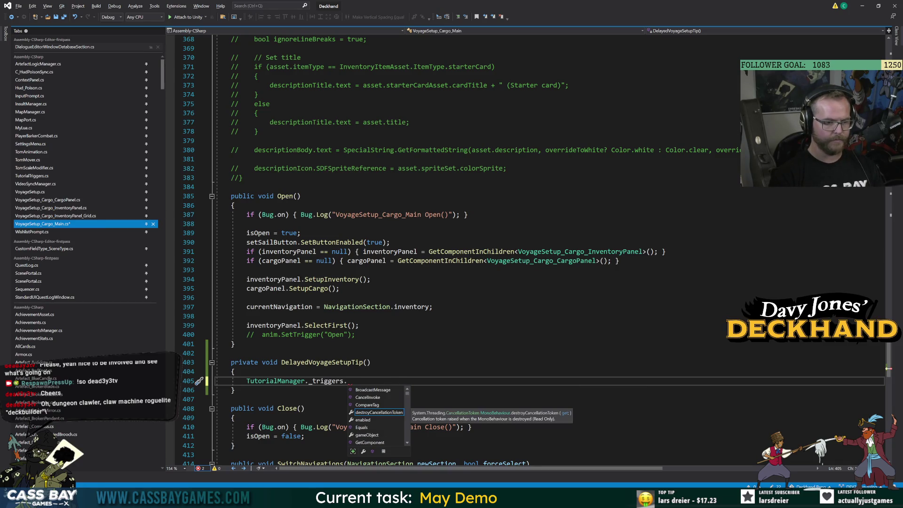
pyautogui.write('Voyage')
pyautogui.press('Tab')
pyautogui.write('();')
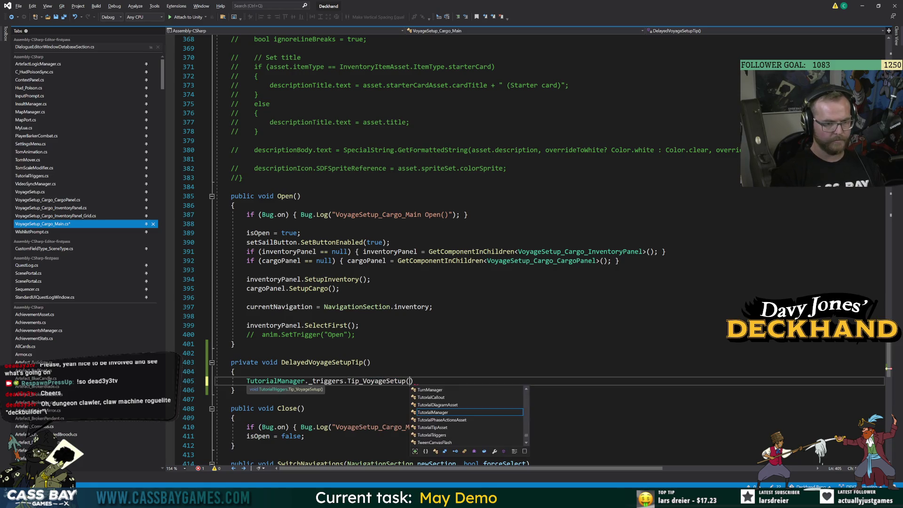
# Move the caret back into Open() to the end of the SelectFirst line.
pyautogui.click(356, 335)
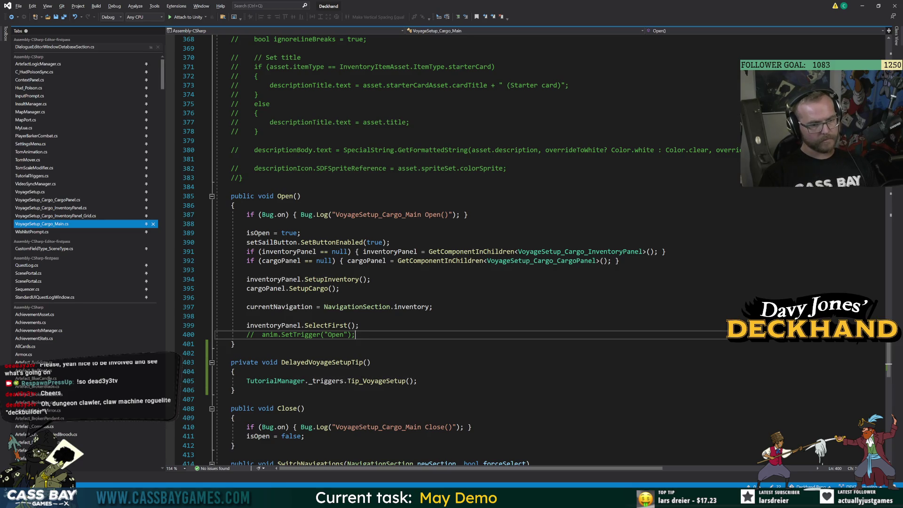
pyautogui.click(247, 316)
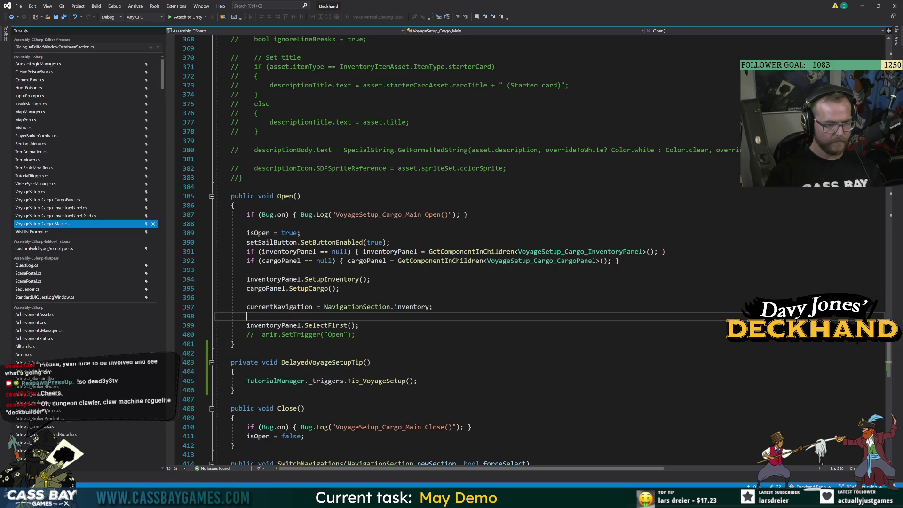
pyautogui.click(234, 372)
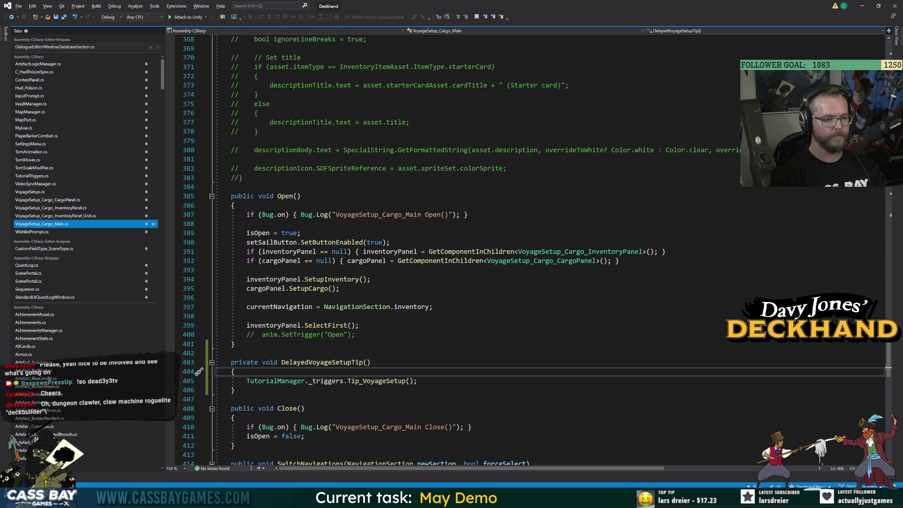
pyautogui.click(359, 325)
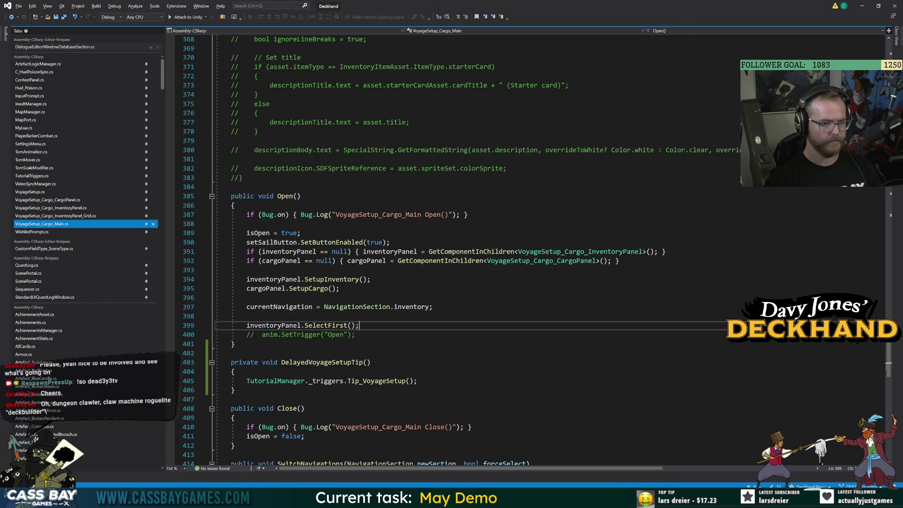
# Add Invoke(nameof(DelayedVoyageSetupTip), 1); after the SelectFirst line in Open().
pyautogui.press('Return')
pyautogui.press('Return')
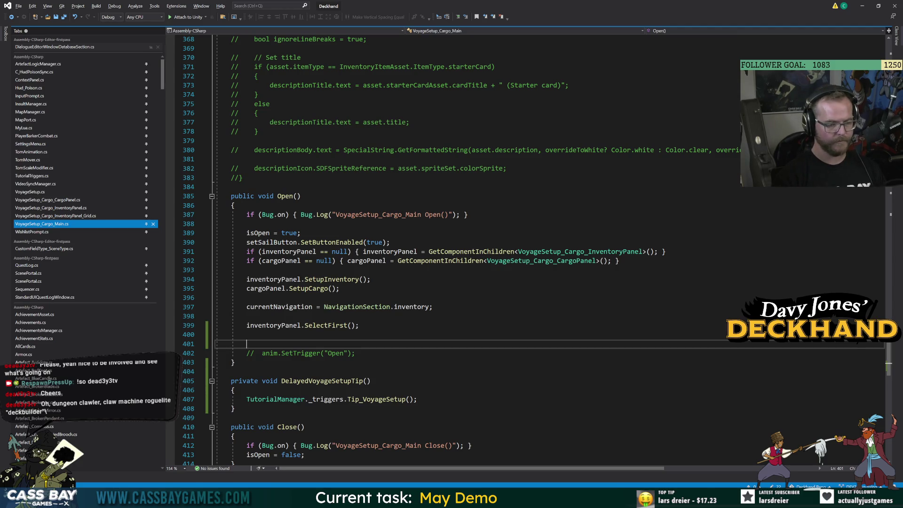
pyautogui.write('invoke')
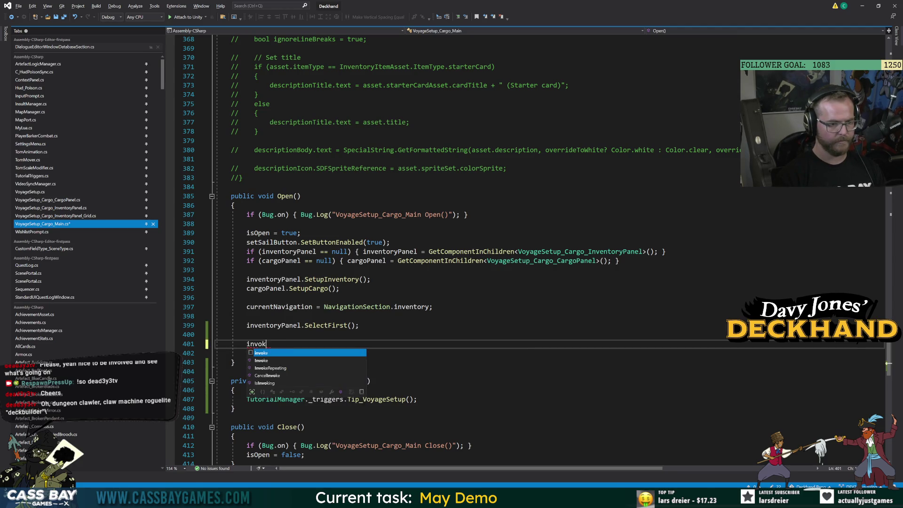
pyautogui.press('BackSpace')
pyautogui.press('BackSpace')
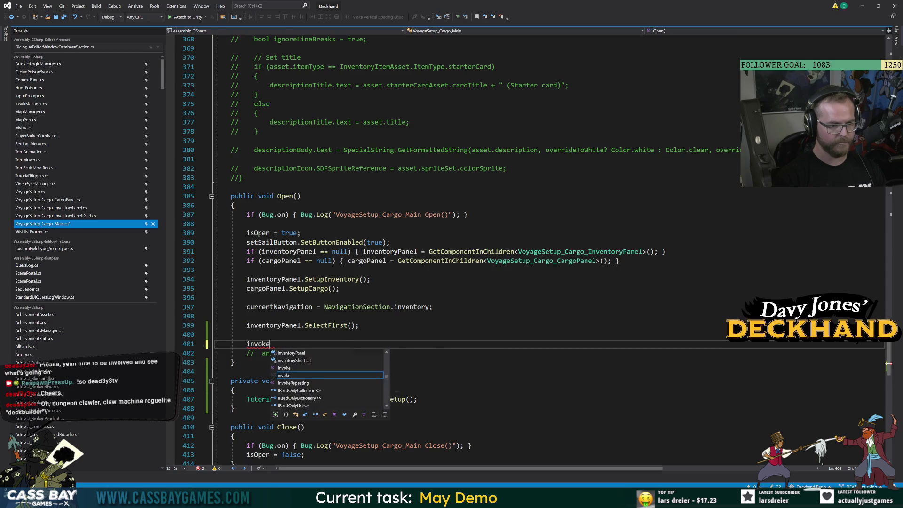
pyautogui.write('ke(n')
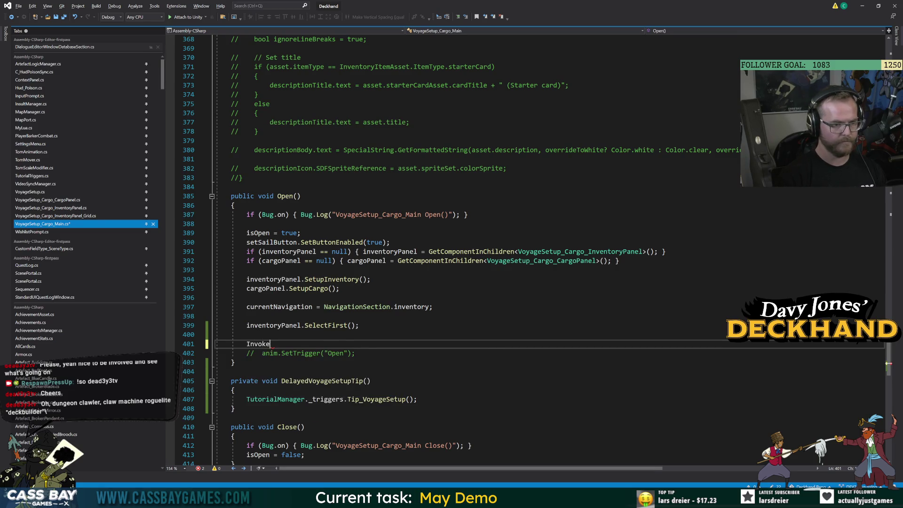
pyautogui.write('ameof(Del')
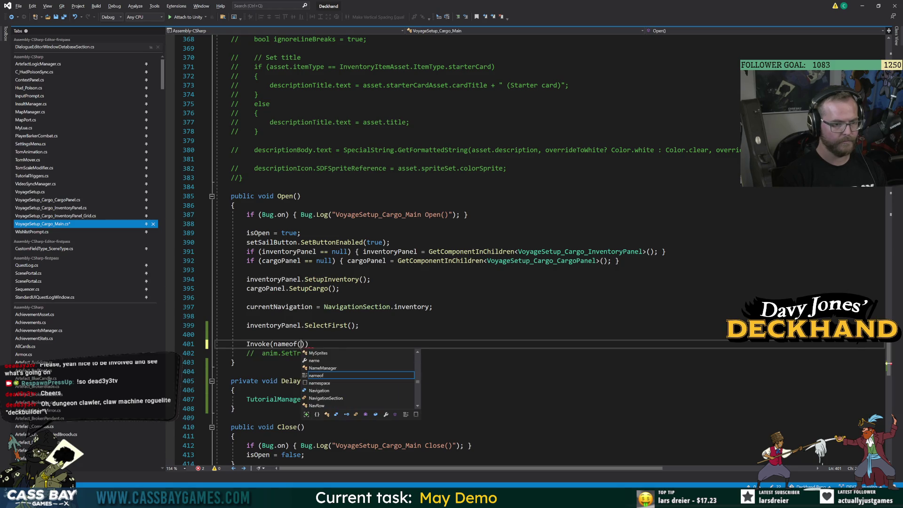
pyautogui.write('ay')
pyautogui.press('Tab')
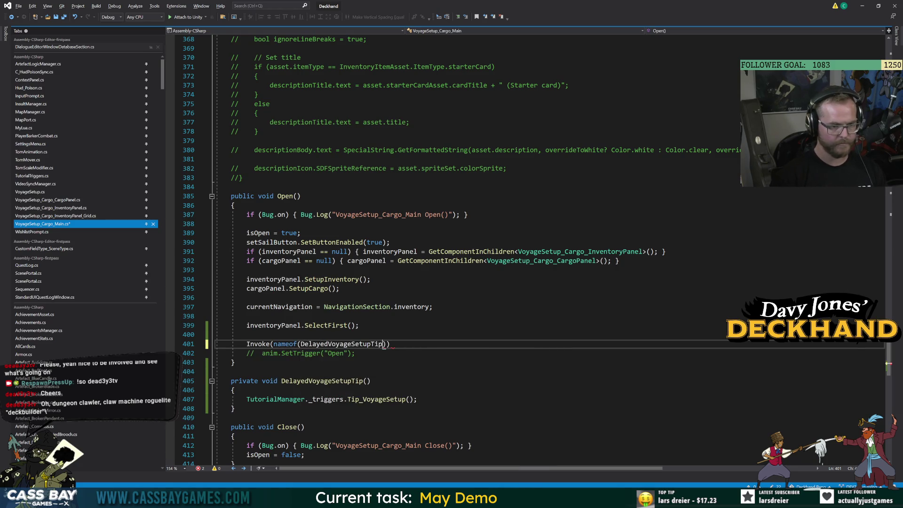
pyautogui.write(',')
pyautogui.press('BackSpace')
pyautogui.press('BackSpace')
pyautogui.press('Right')
pyautogui.write(', ')
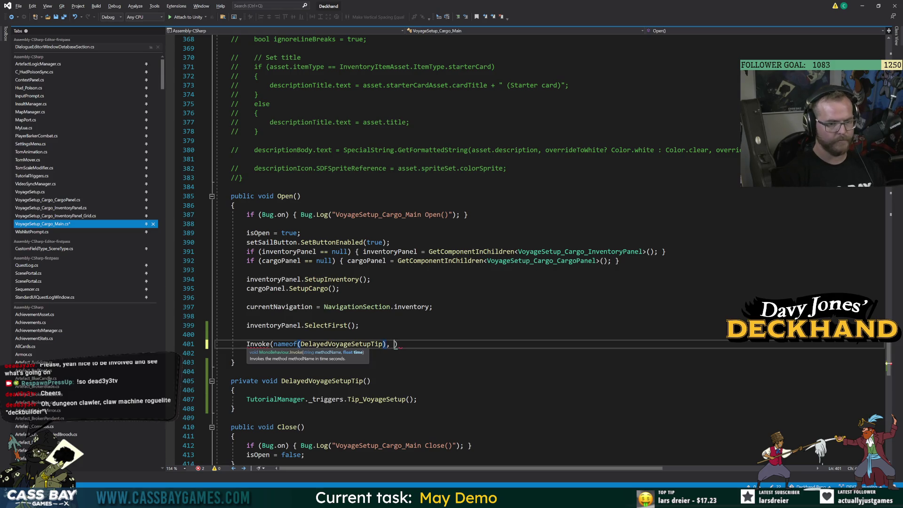
pyautogui.write('1);')
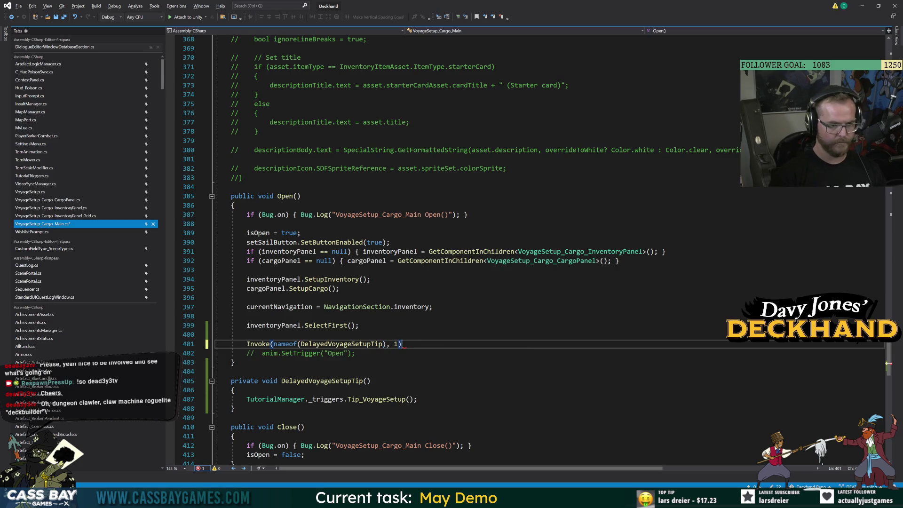
# Jump from the Tip_VoyageSetup call to its definition in TutorialTriggers.cs with F12.
pyautogui.click(359, 325)
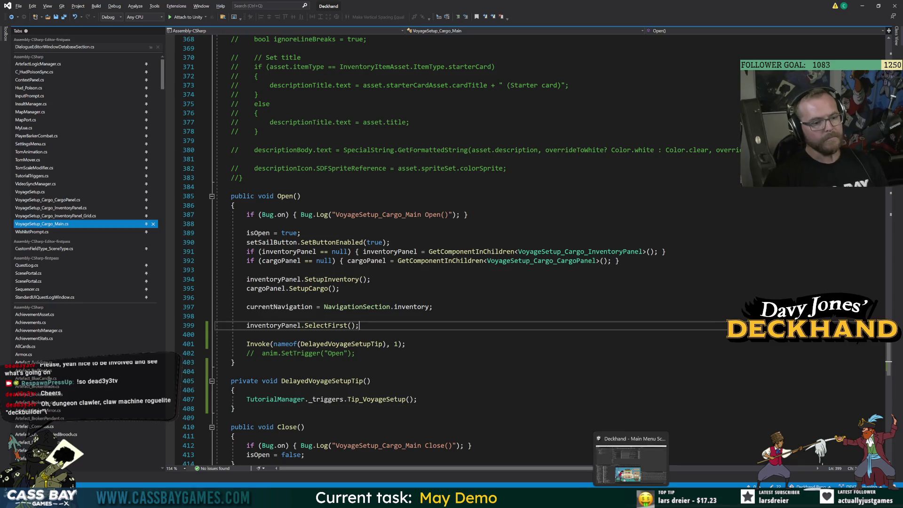
pyautogui.click(373, 399)
pyautogui.press('F12')
# After compiling, assign TutorialTip_Voyage Setup to _TUTORIAL MANAGER's Voyage Setup Tip field.
pyautogui.click(233, 314)
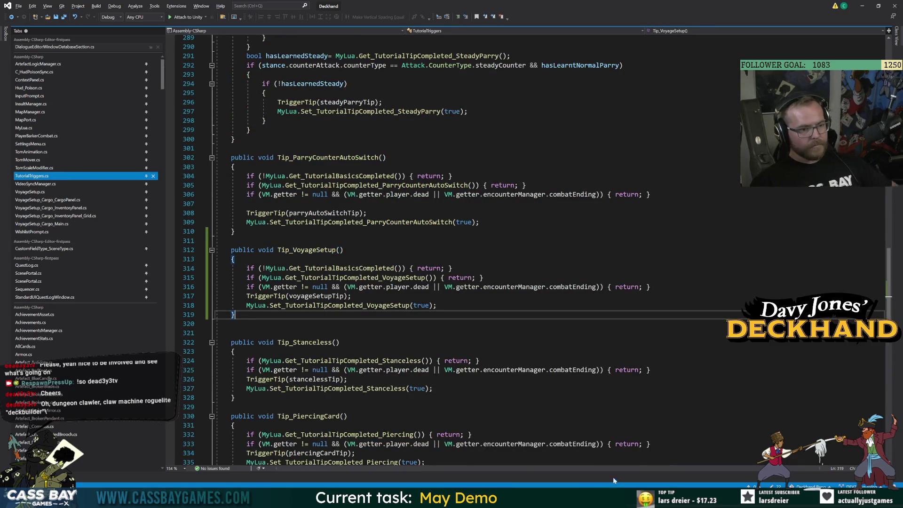
pyautogui.hotkey('alt', 'Tab')
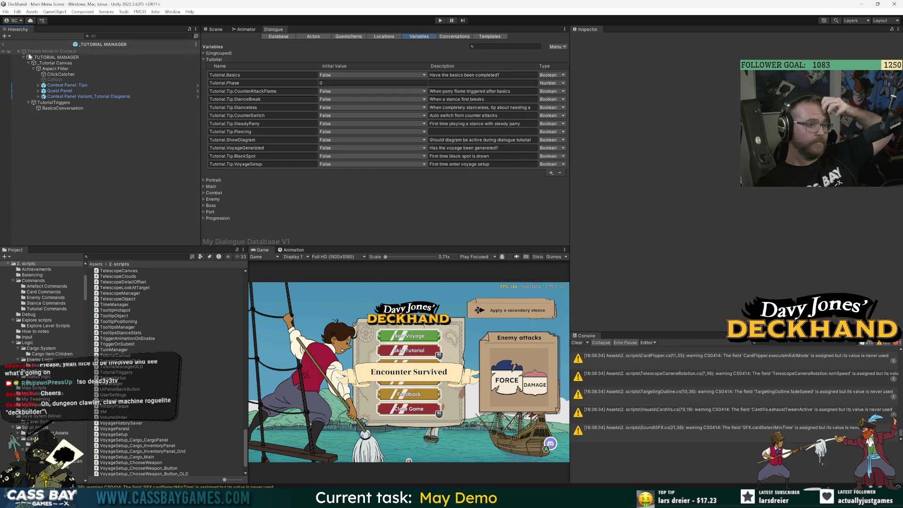
pyautogui.click(48, 58)
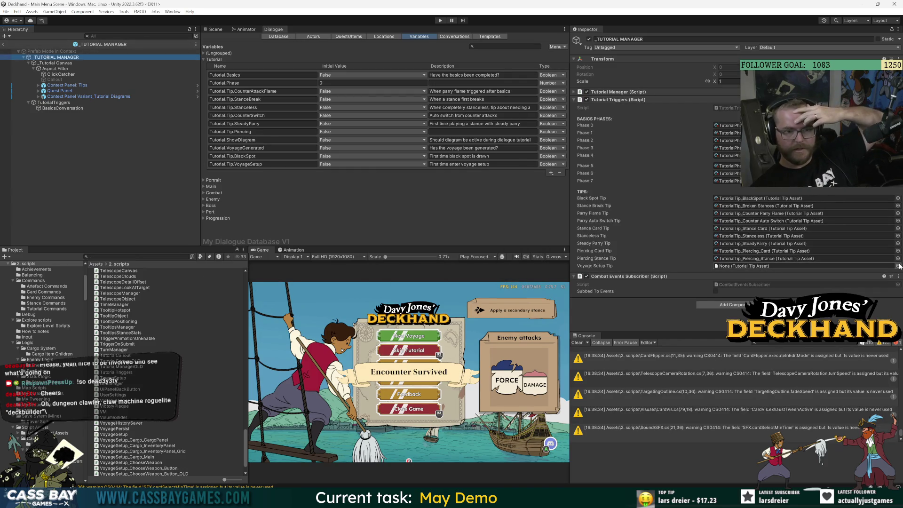
pyautogui.click(897, 265)
pyautogui.doubleClick(700, 339)
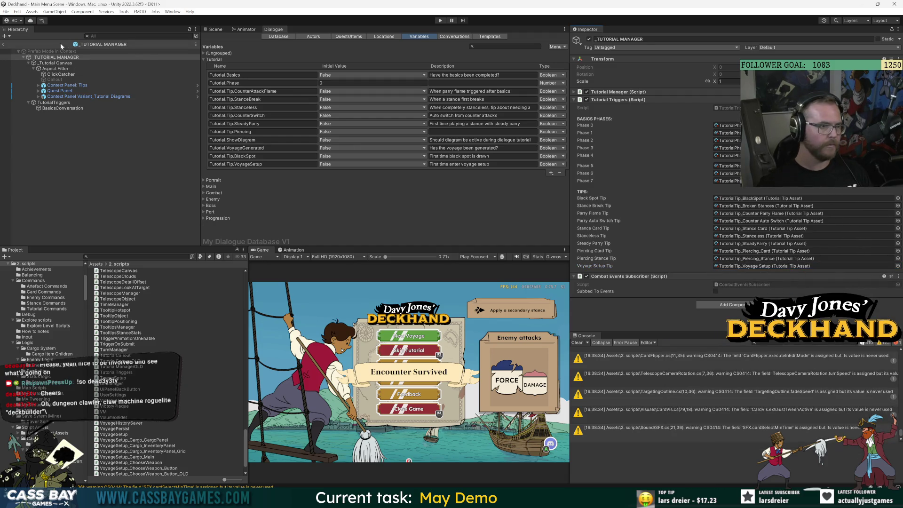
# Exit Prefab Mode, review the _PERSIST prefab overrides, and enter Play mode.
pyautogui.click(3, 44)
pyautogui.click(38, 59)
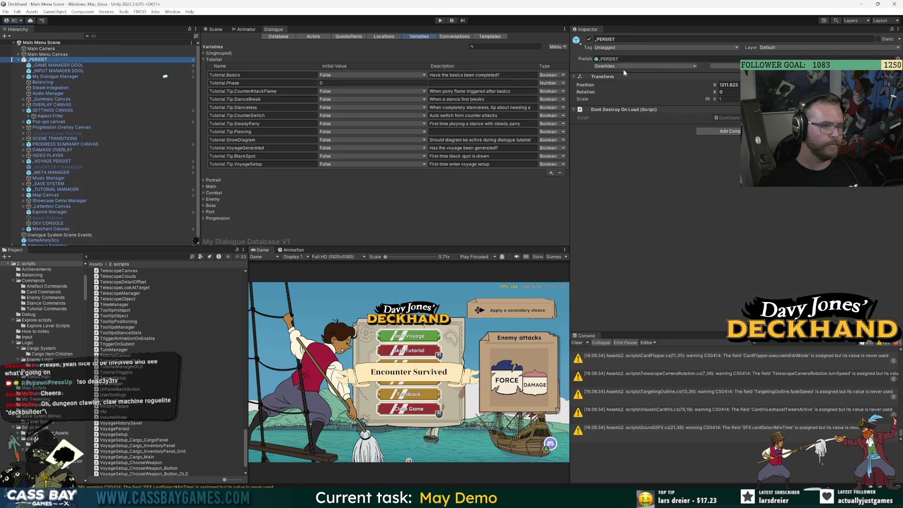
pyautogui.click(644, 66)
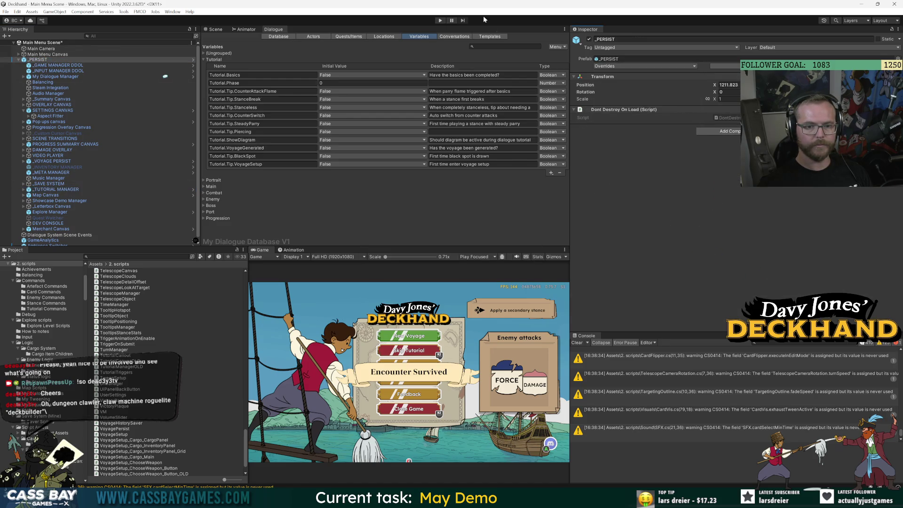
pyautogui.hotkey('ctrl', 'p')
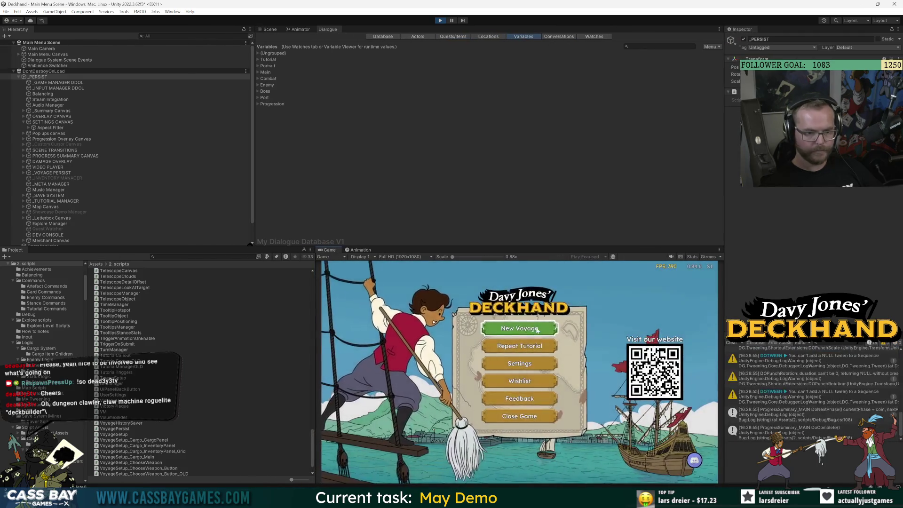
# Start a New Voyage, load Scurvy Cure and Ring of Riposte into cargo past the TIP: Voyages popup, then stop playing.
pyautogui.click(541, 328)
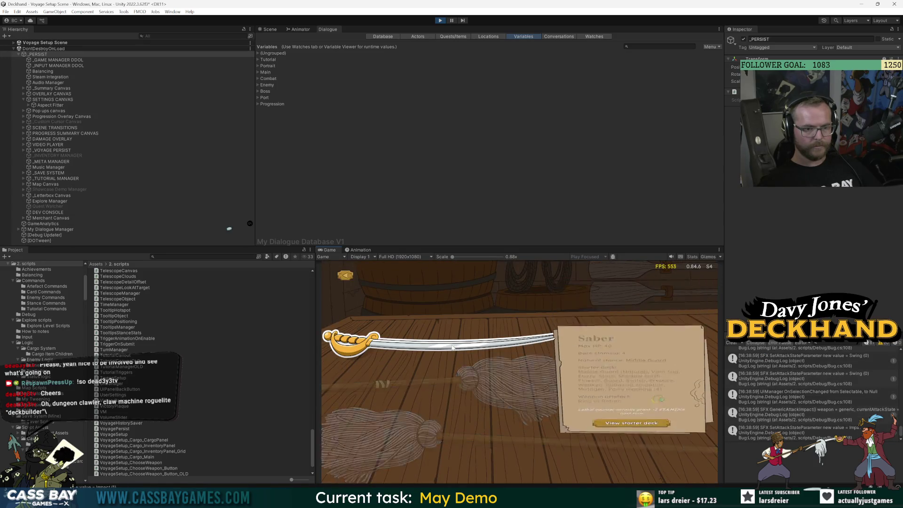
pyautogui.click(580, 328)
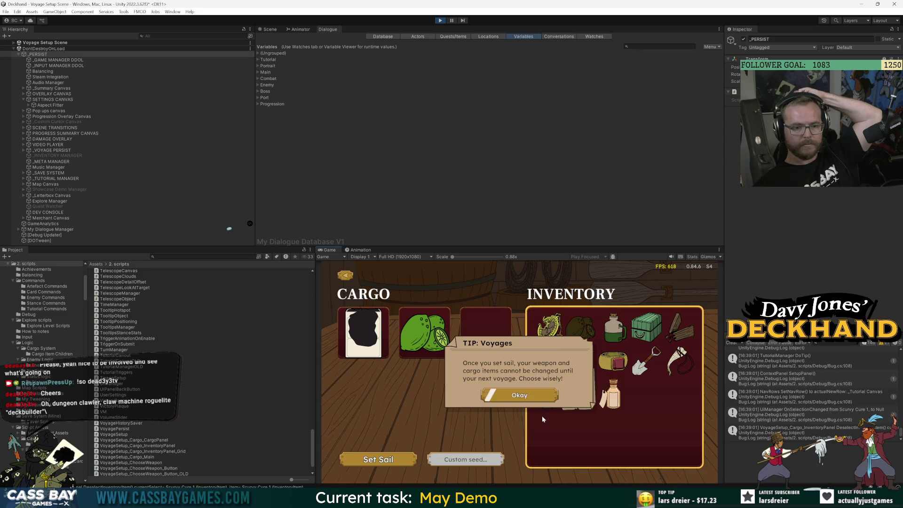
pyautogui.click(654, 352)
pyautogui.press('Left')
pyautogui.press('Left')
pyautogui.press('Left')
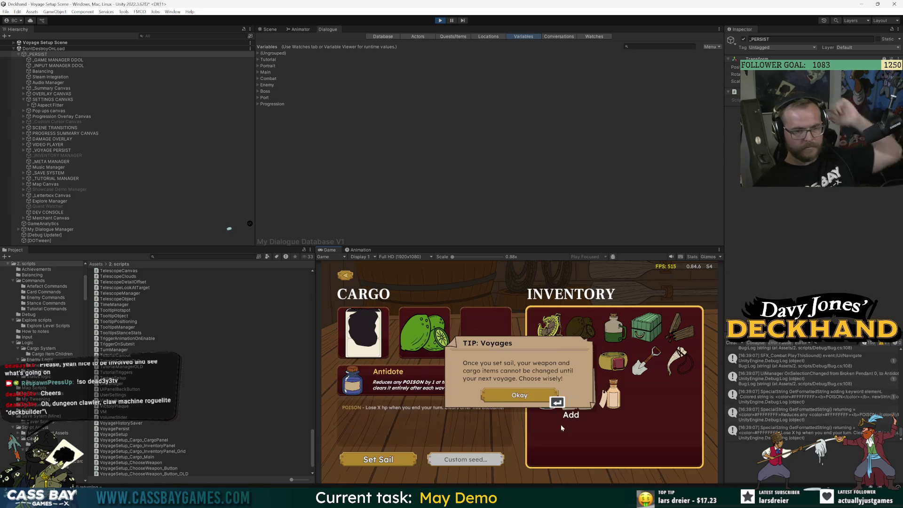
pyautogui.press('Return')
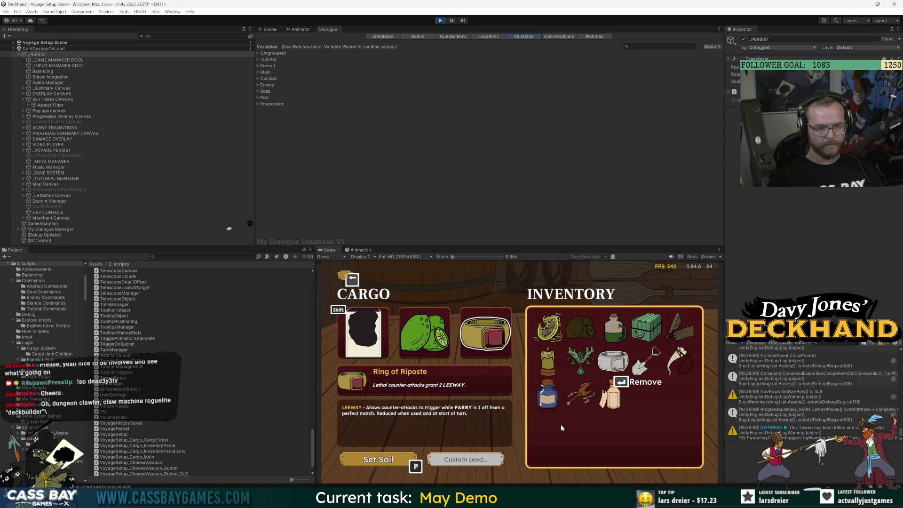
pyautogui.click(440, 20)
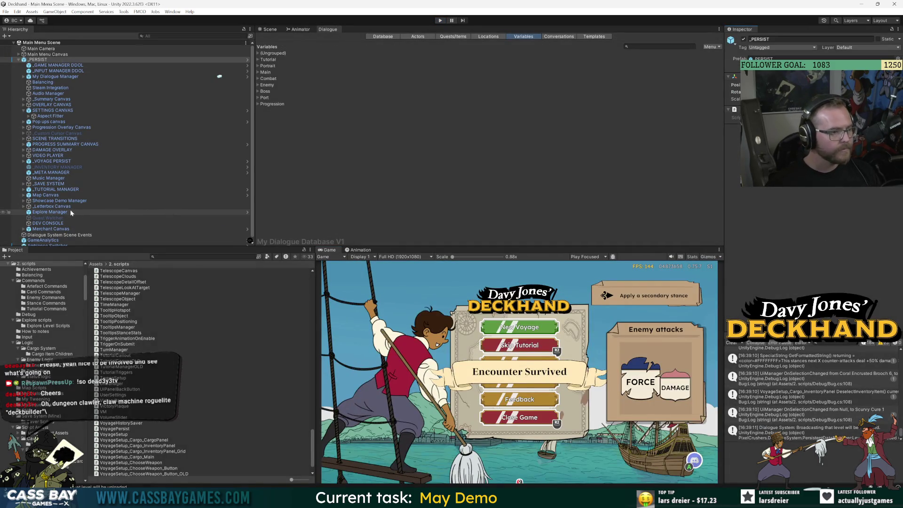
# Search 'voyage setup', open Voyage Setup Canvas, select Choose Cargo Menu, then switch to Visual Studio.
pyautogui.click(179, 256)
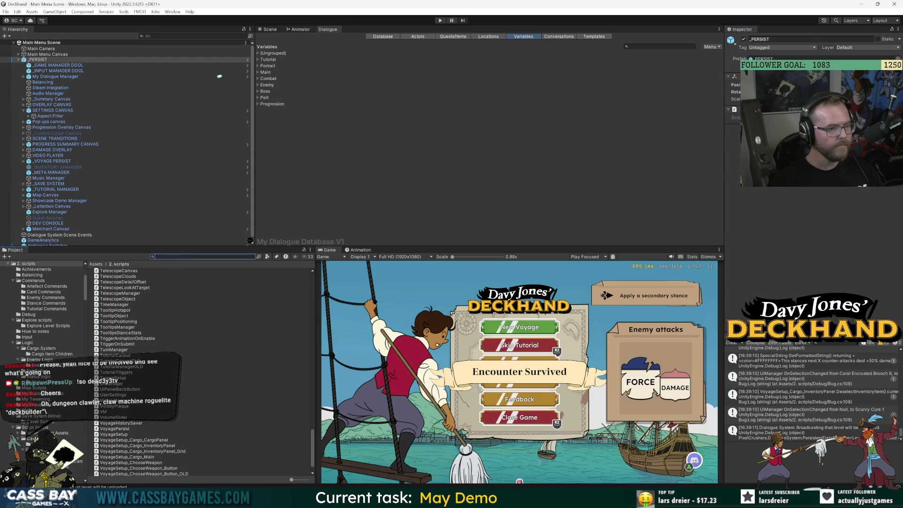
pyautogui.write('voyage setup')
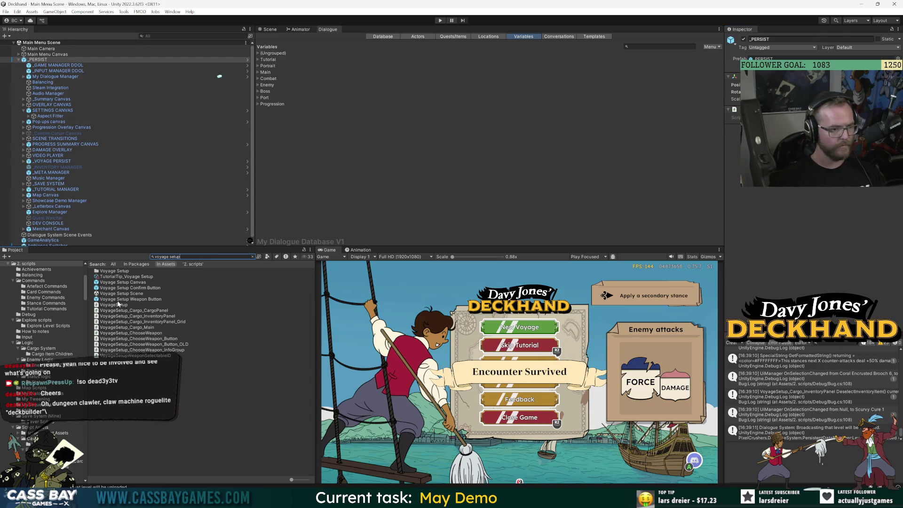
pyautogui.doubleClick(125, 283)
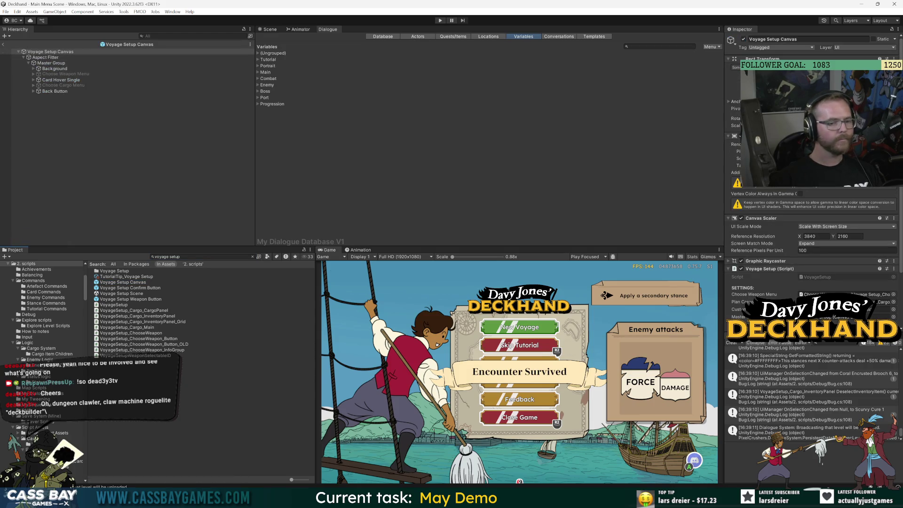
pyautogui.click(59, 85)
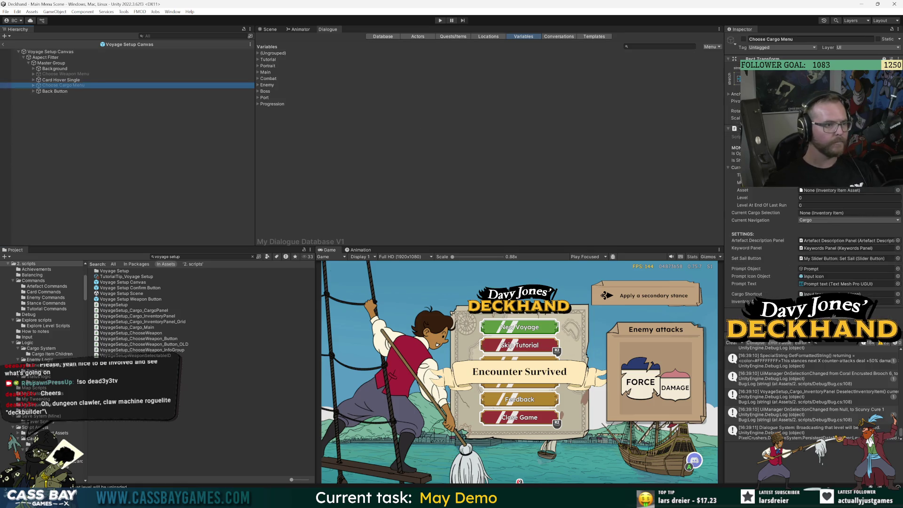
pyautogui.hotkey('alt', 'Tab')
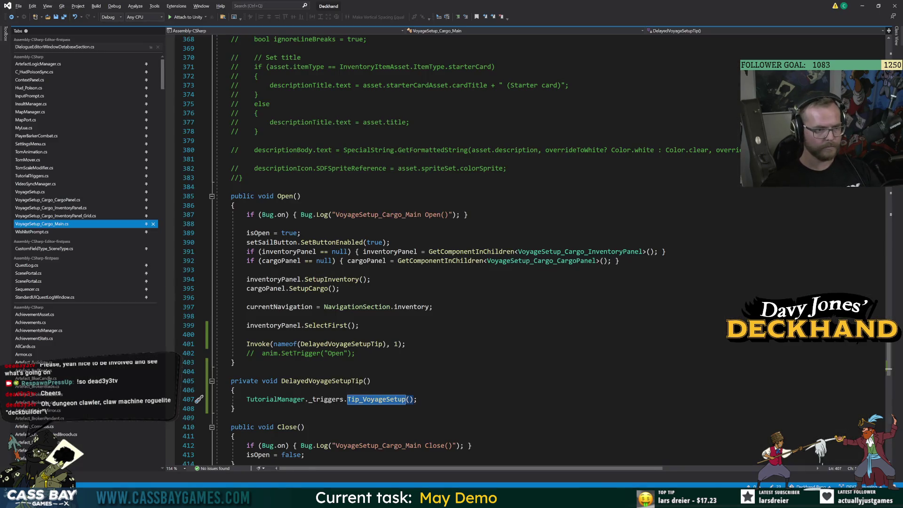
pyautogui.moveTo(888, 311)
pyautogui.mouseDown()
pyautogui.moveTo(888, 40)
pyautogui.moveTo(888, 55)
pyautogui.mouseUp()
pyautogui.scroll(-10, 470, 250)
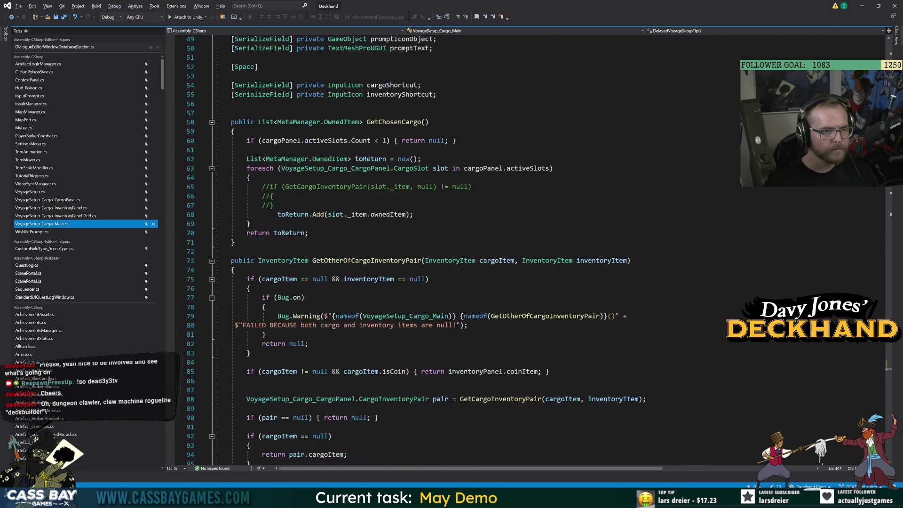
pyautogui.scroll(-14, 416, 250)
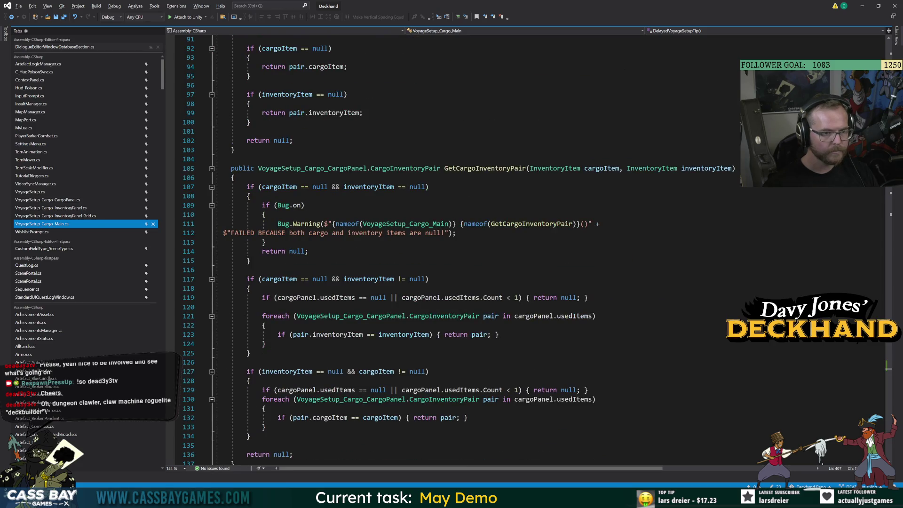
pyautogui.scroll(-12, 325, 160)
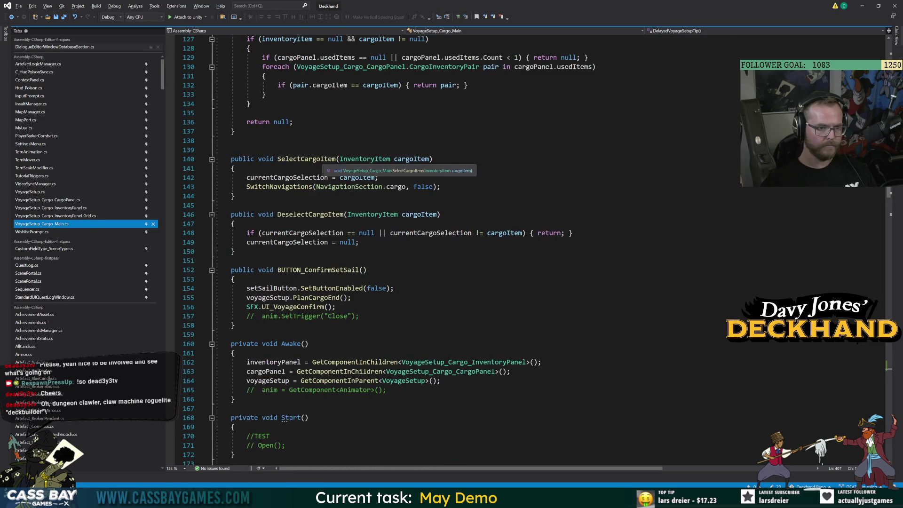
pyautogui.click(334, 162)
pyautogui.scroll(-6, 334, 162)
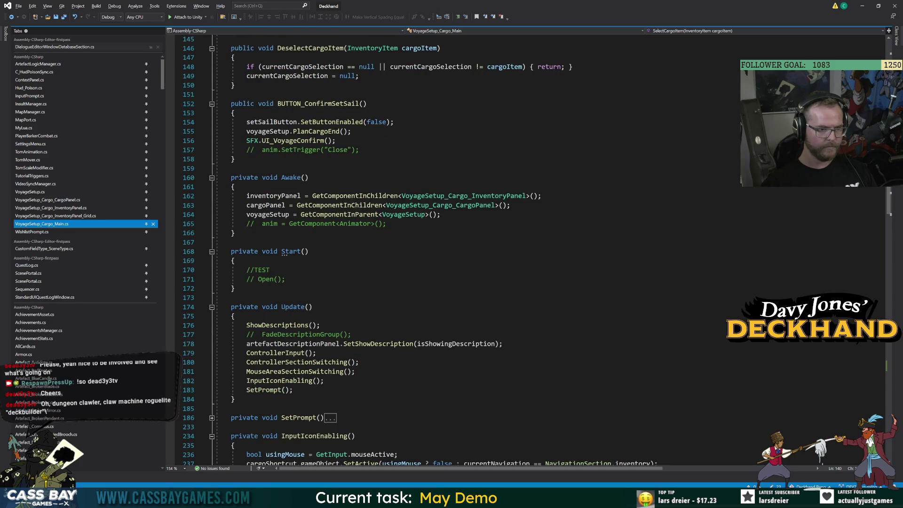
pyautogui.click(278, 353)
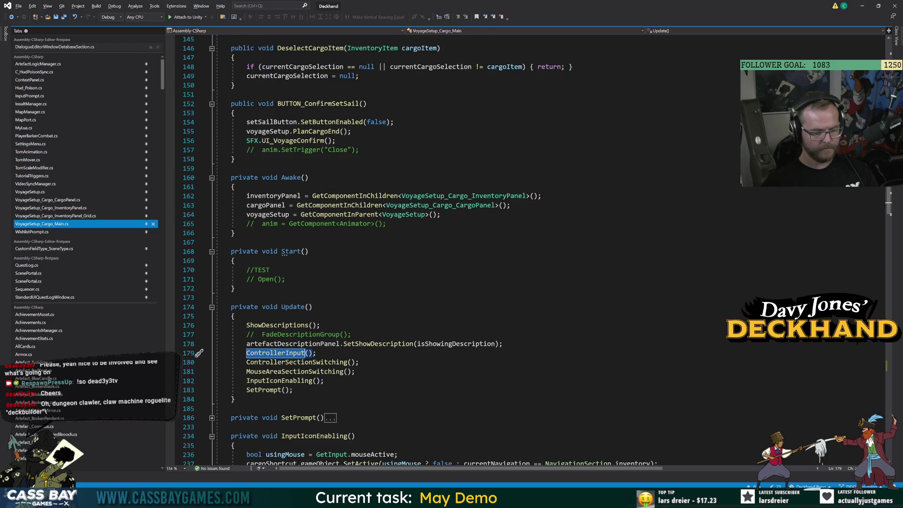
pyautogui.press('F12')
pyautogui.scroll(-6, 423, 249)
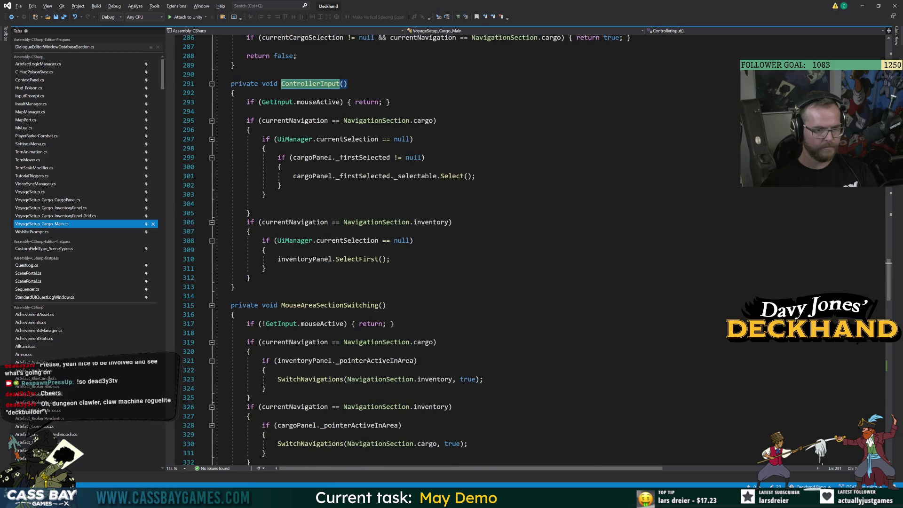
pyautogui.scroll(20, 471, 249)
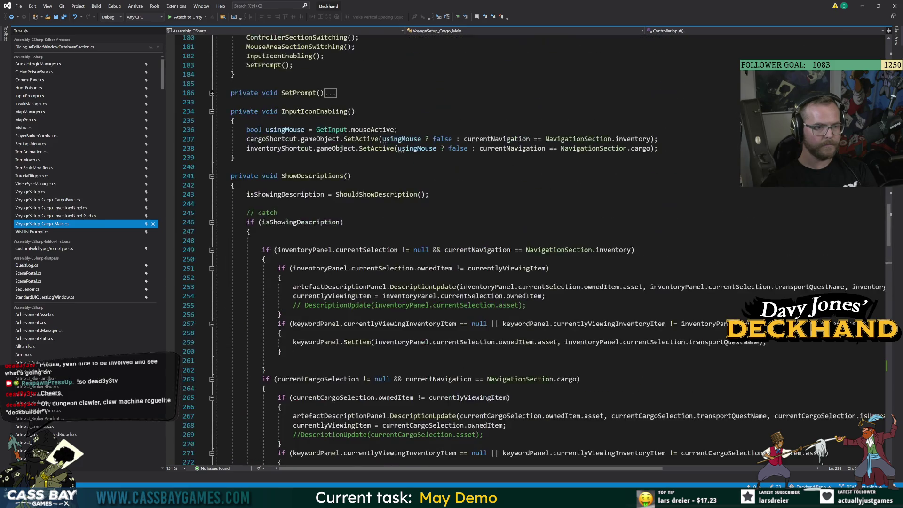
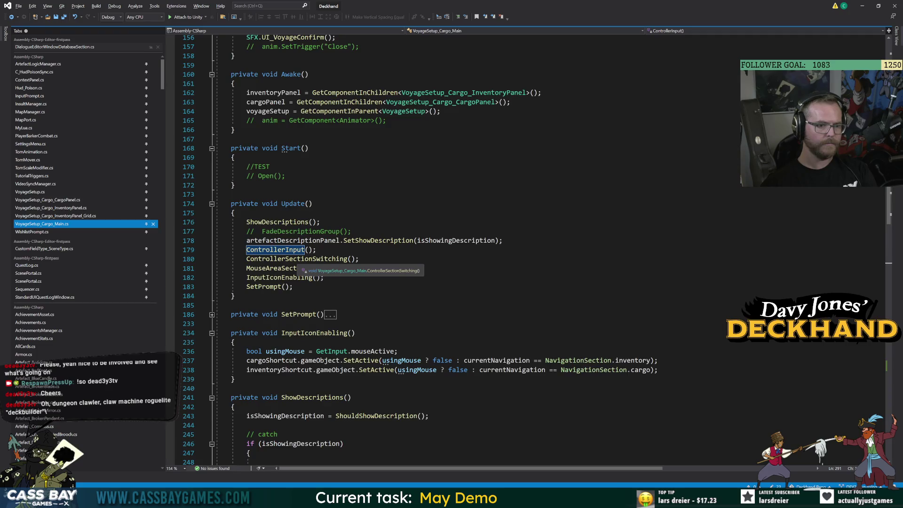
# Inspect the ControllerInput and ControllerSectionSwitching definitions around the Update method.
pyautogui.press('F12')
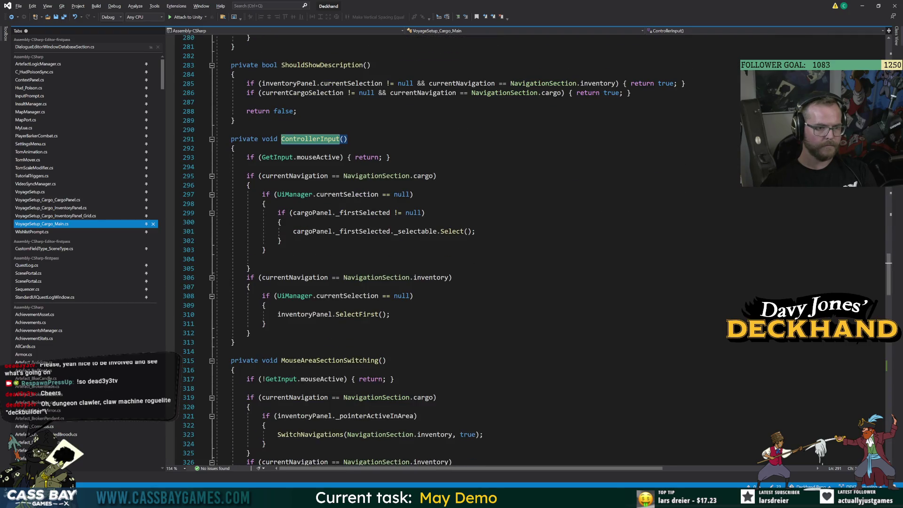
pyautogui.scroll(-6, 452, 250)
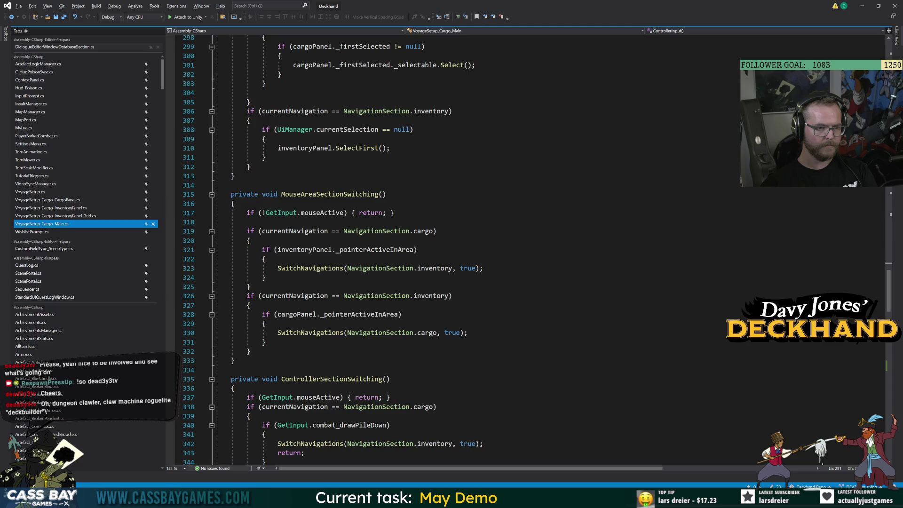
pyautogui.scroll(-7, 329, 249)
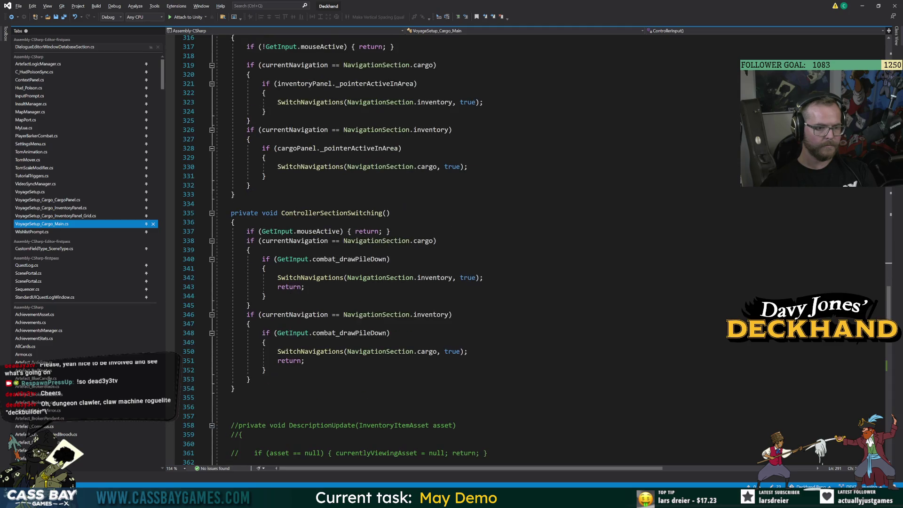
pyautogui.scroll(-5, 329, 250)
pyautogui.scroll(-10, 470, 249)
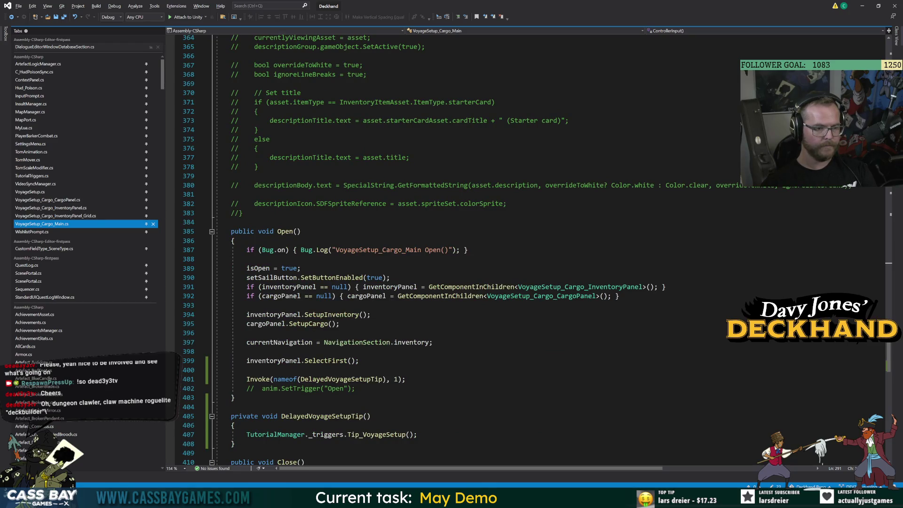
pyautogui.scroll(20, 470, 249)
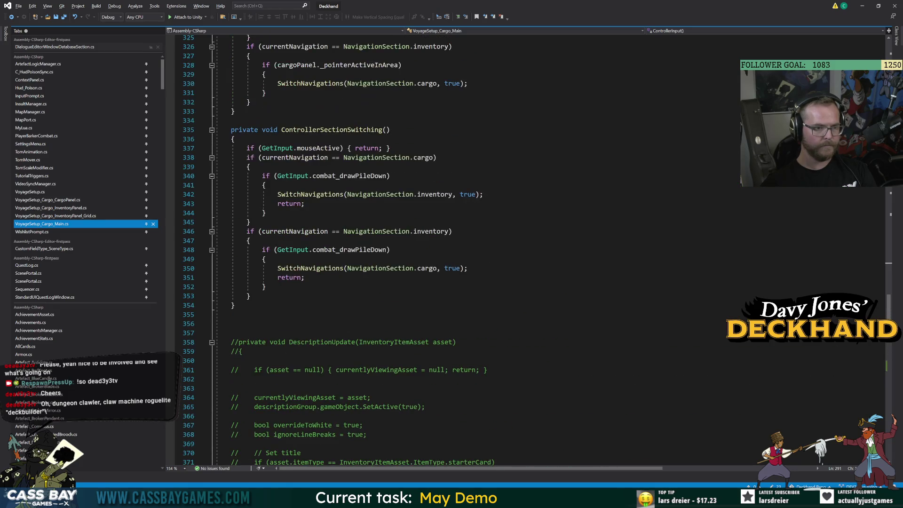
pyautogui.scroll(20, 471, 249)
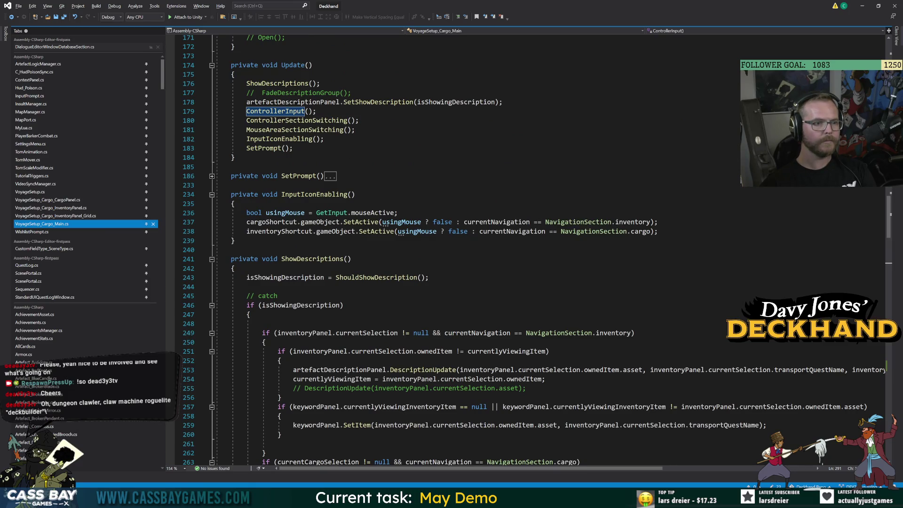
pyautogui.click(234, 157)
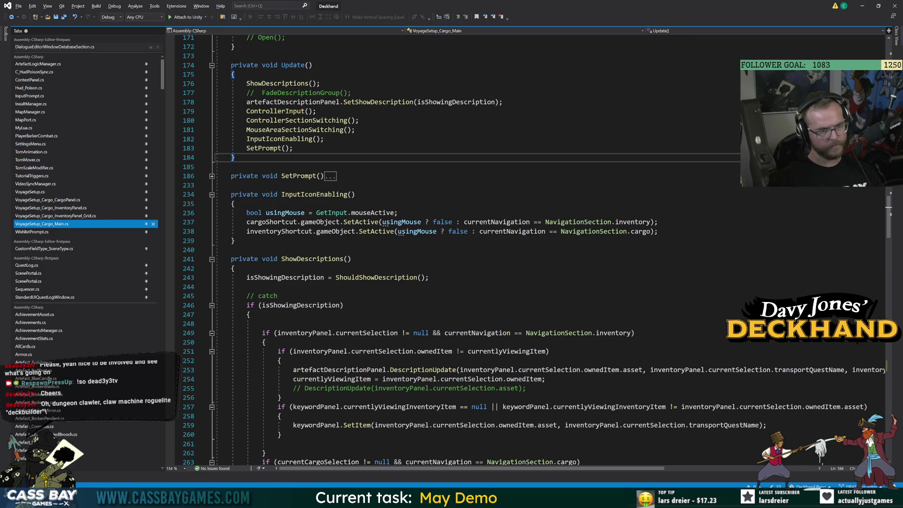
pyautogui.keyDown('ctrl'); pyautogui.click(301, 120); pyautogui.keyUp('ctrl')
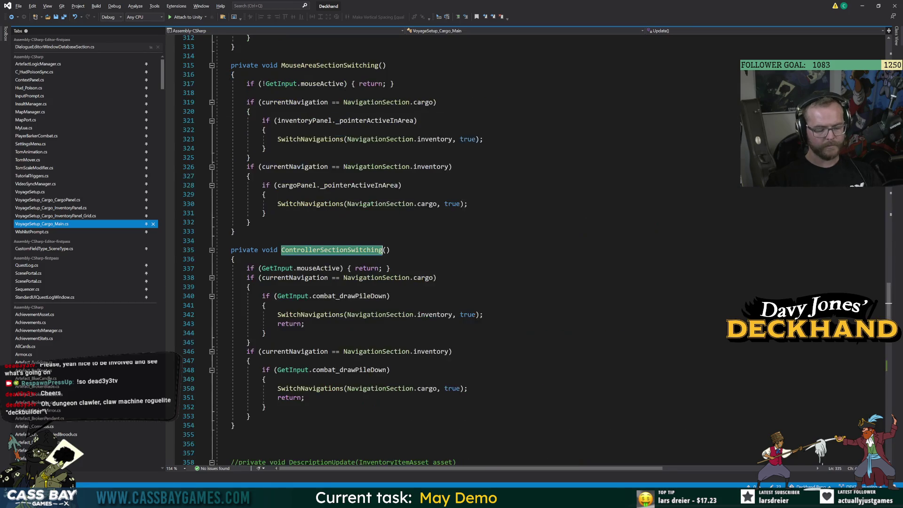
pyautogui.scroll(20, 451, 249)
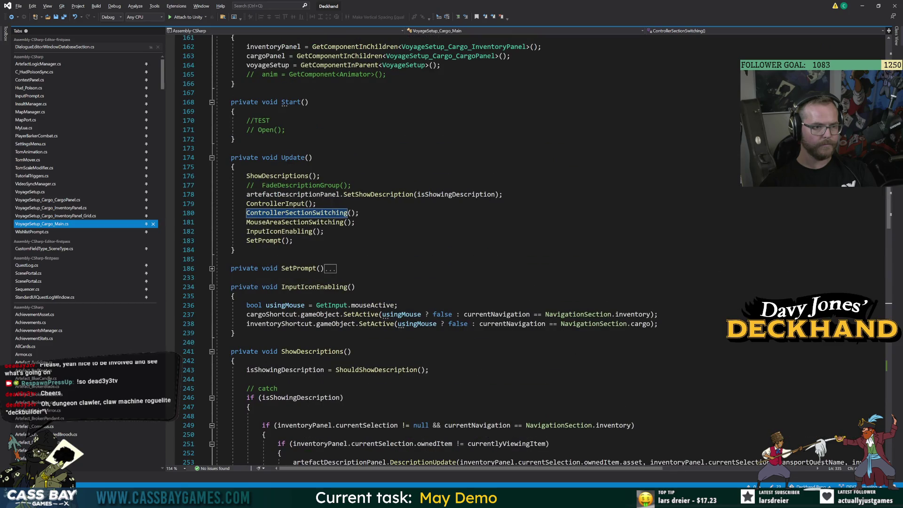
# Start and then discard a ControllerSupport method, and add a blank line after SetShowDescription.
pyautogui.click(235, 250)
pyautogui.press('Return')
pyautogui.press('Return')
pyautogui.write('private vo')
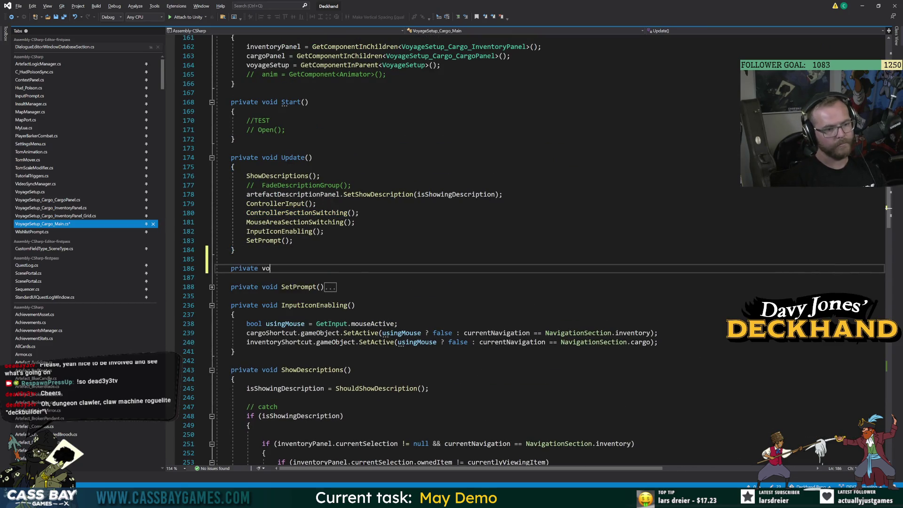
pyautogui.write('id Controller')
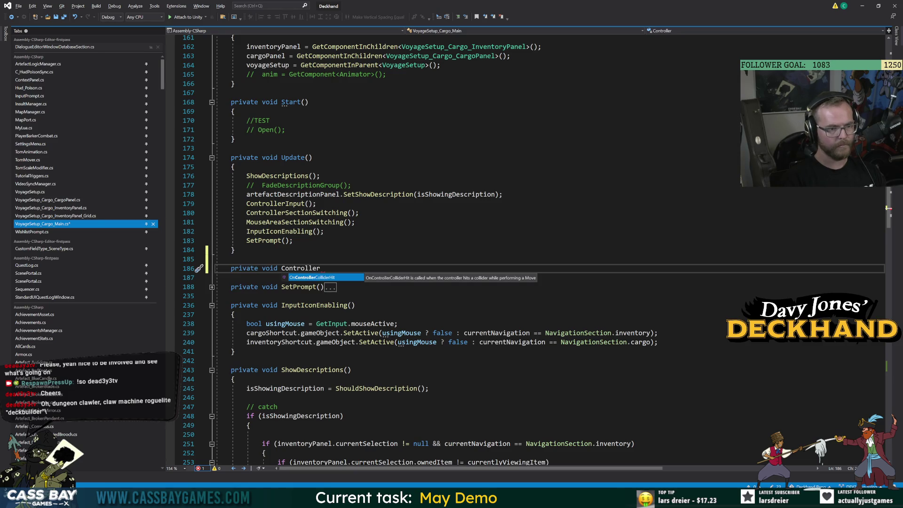
pyautogui.write('Support')
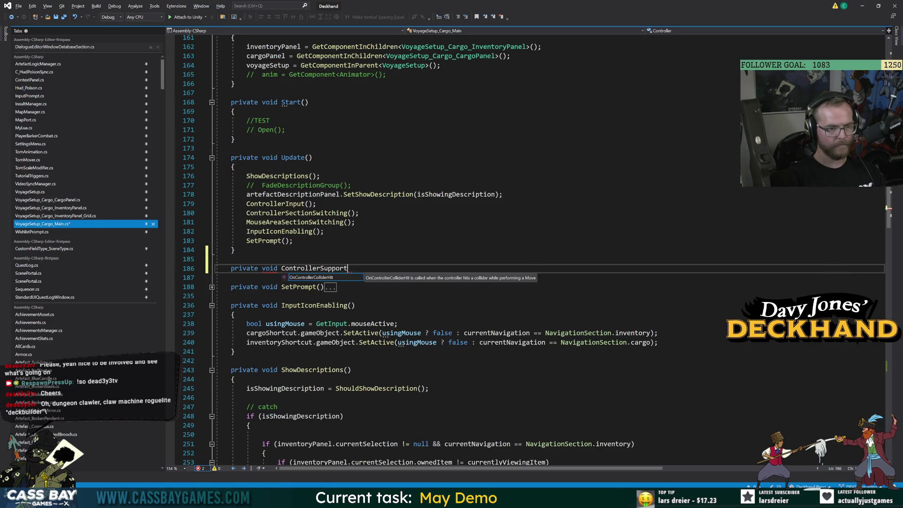
pyautogui.press('Escape')
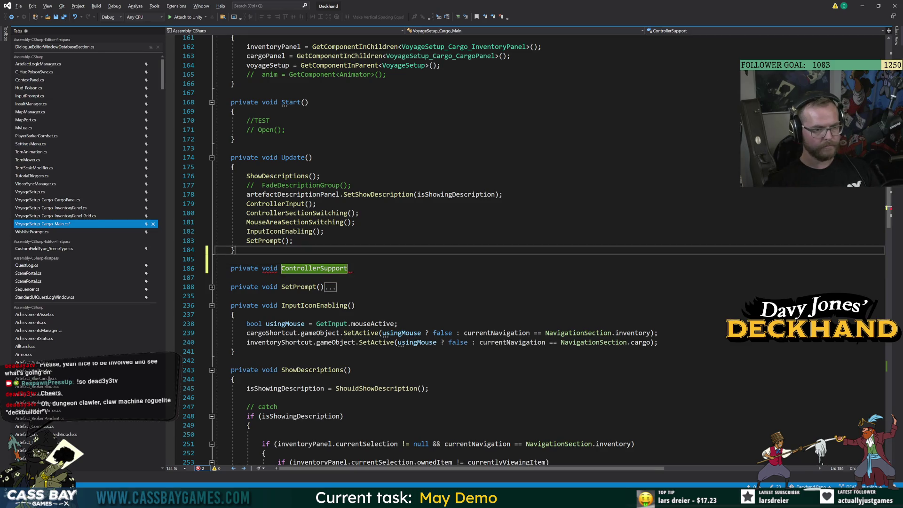
pyautogui.hotkey('ctrl', 'x')
pyautogui.hotkey('shift', 'Up')
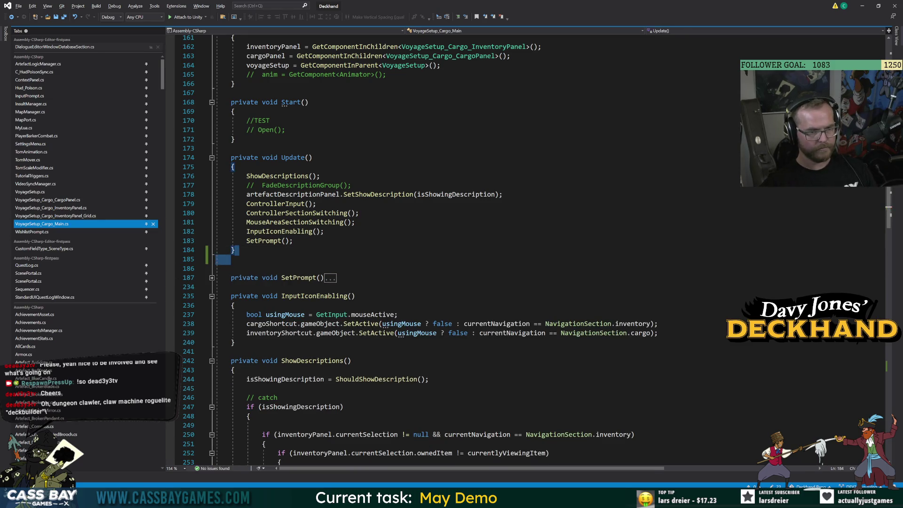
pyautogui.click(505, 194)
pyautogui.press('Return')
# Declare a new private bool CanControl() method below Update.
pyautogui.click(282, 277)
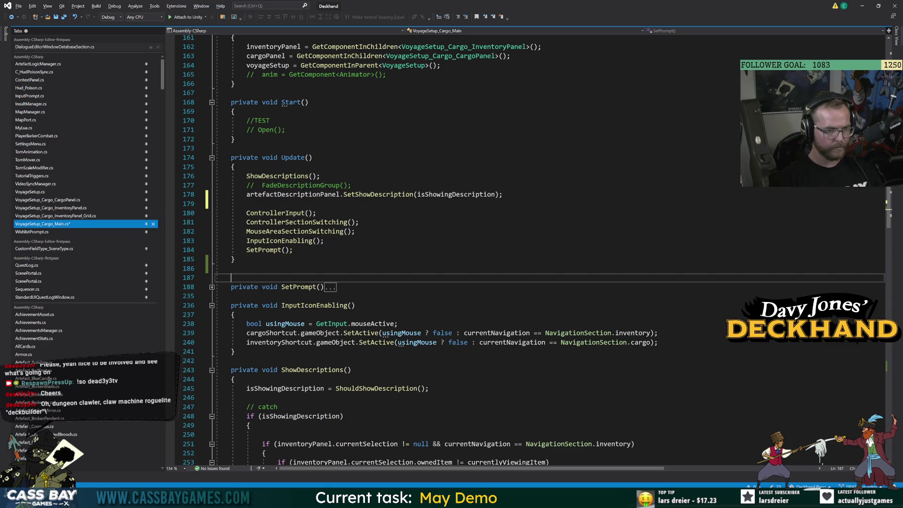
pyautogui.press('Return')
pyautogui.write('priavtre')
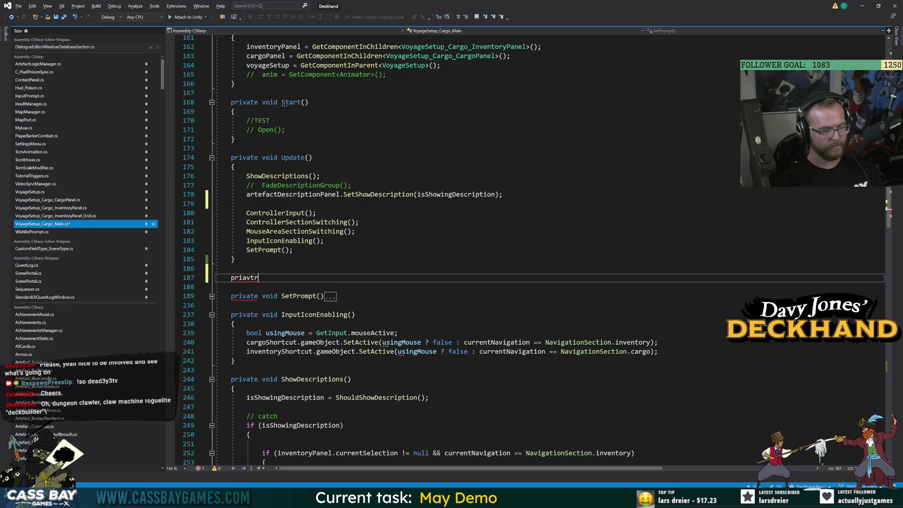
pyautogui.press('BackSpace')
pyautogui.press('BackSpace')
pyautogui.press('BackSpace')
pyautogui.write('private bool Can')
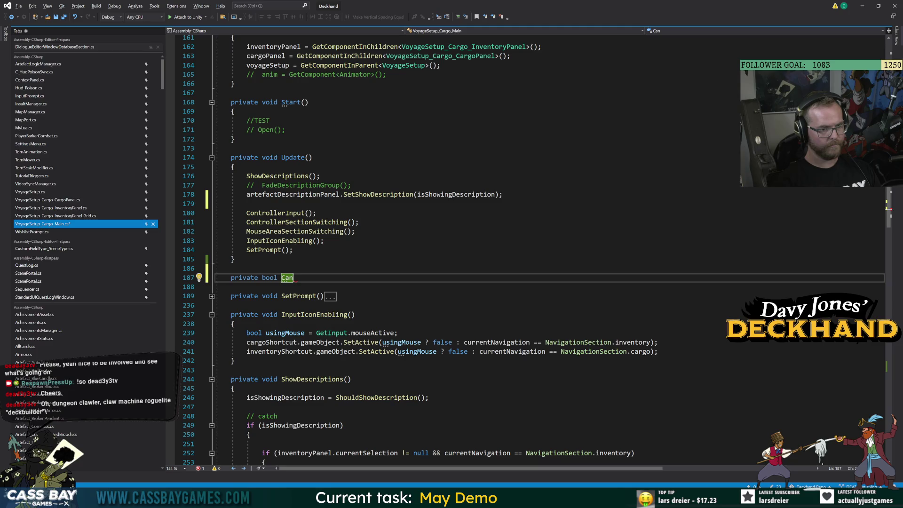
pyautogui.write('Control')
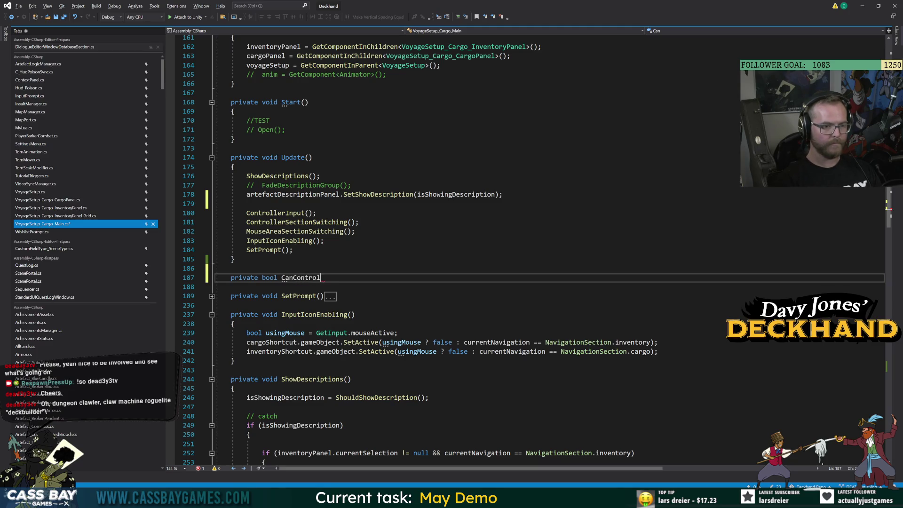
pyautogui.write('()')
pyautogui.press('Return')
pyautogui.write('{')
pyautogui.press('Return')
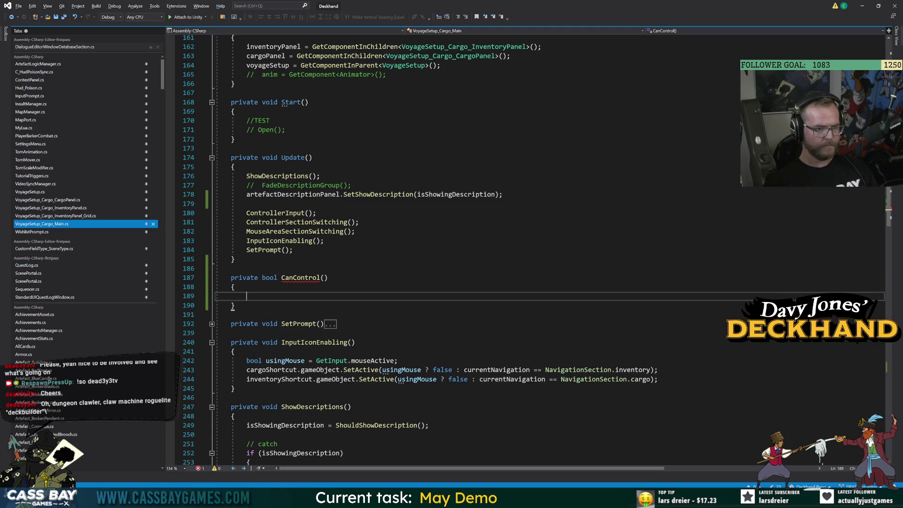
# Make CanControl return false when TutorialManager._tipPanel.isOpen, otherwise return true.
pyautogui.write('if (')
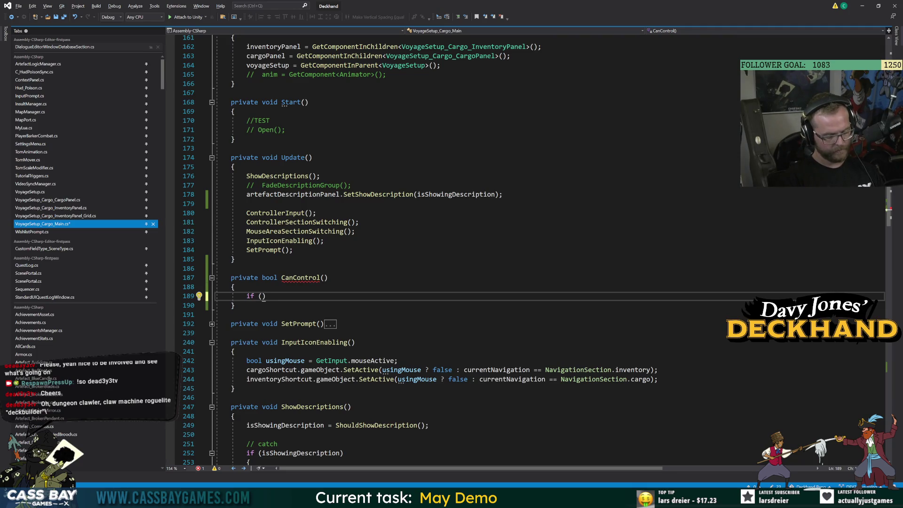
pyautogui.write('Tutorial')
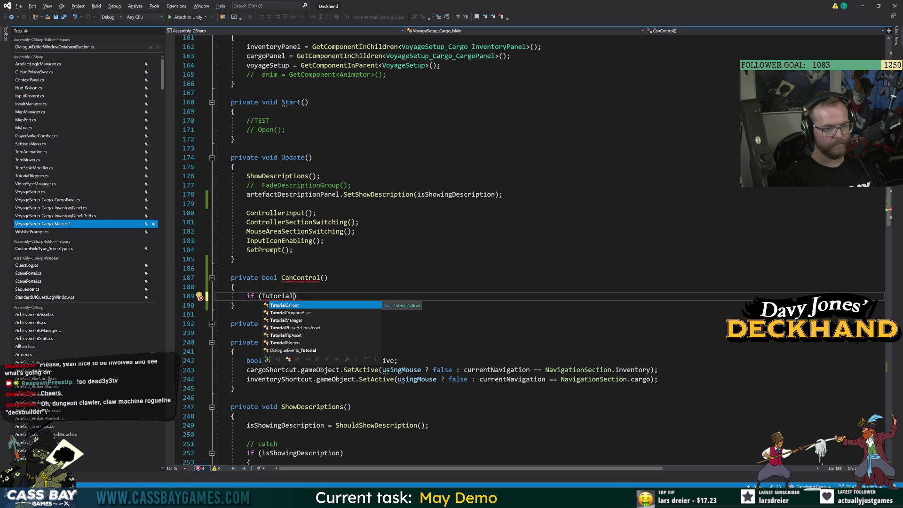
pyautogui.write('T')
pyautogui.write('riggers.sho')
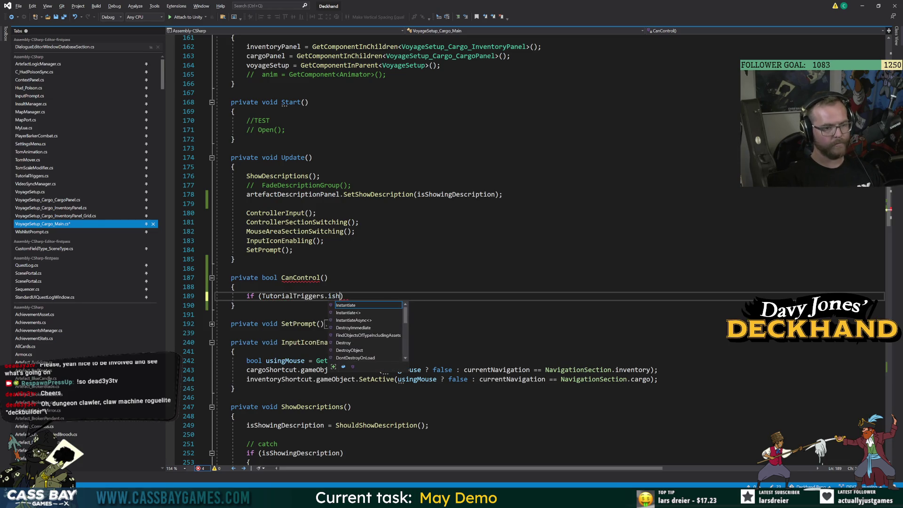
pyautogui.press('BackSpace')
pyautogui.press('BackSpace')
pyautogui.press('BackSpace')
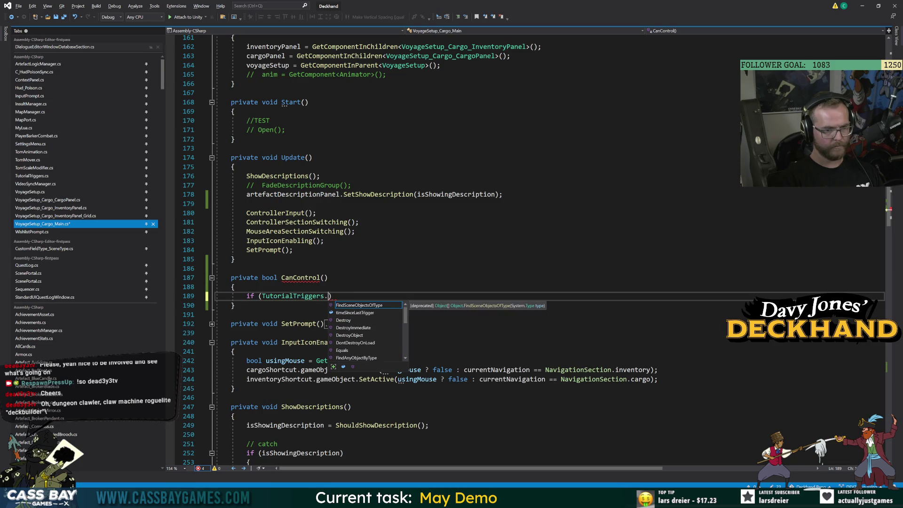
pyautogui.write('lManager.')
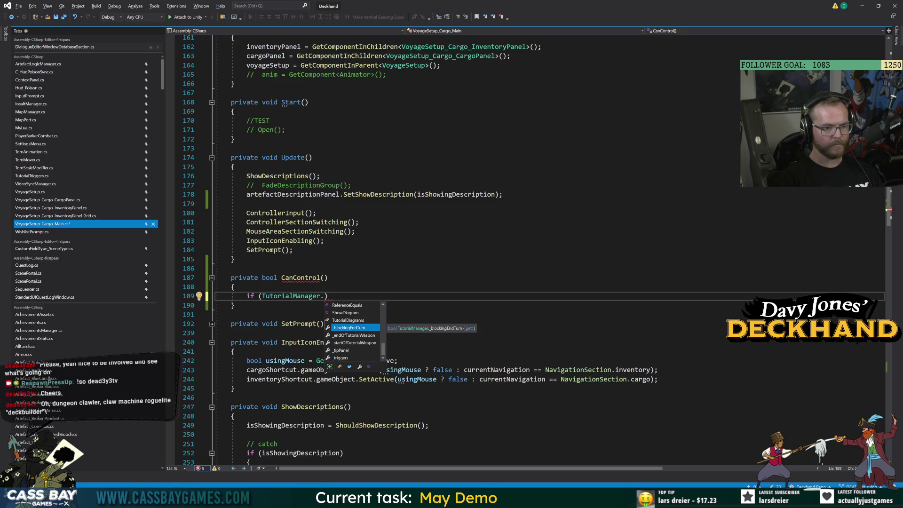
pyautogui.write('show')
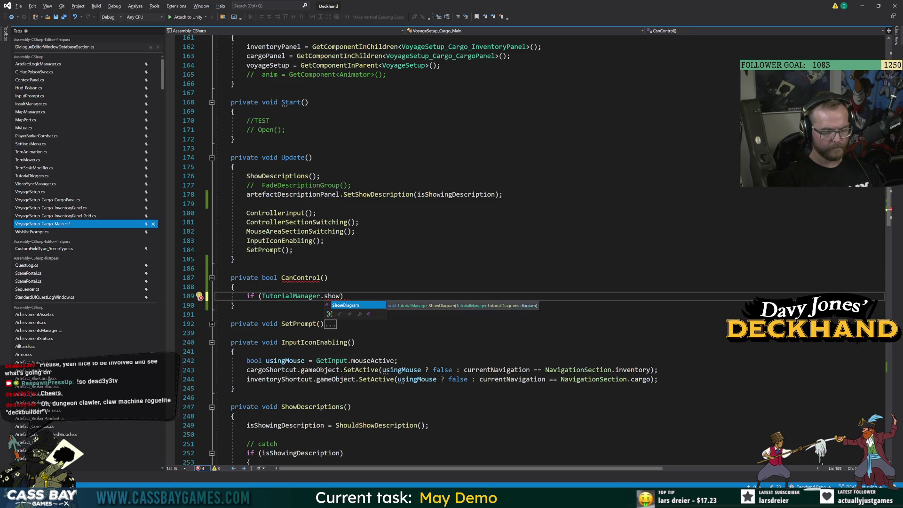
pyautogui.press('BackSpace')
pyautogui.press('BackSpace')
pyautogui.write('_tipPanel.')
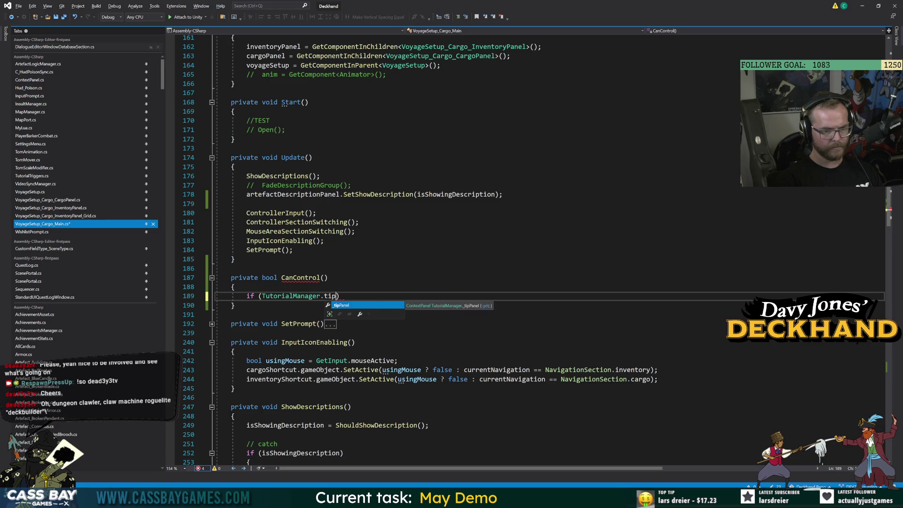
pyautogui.write('is')
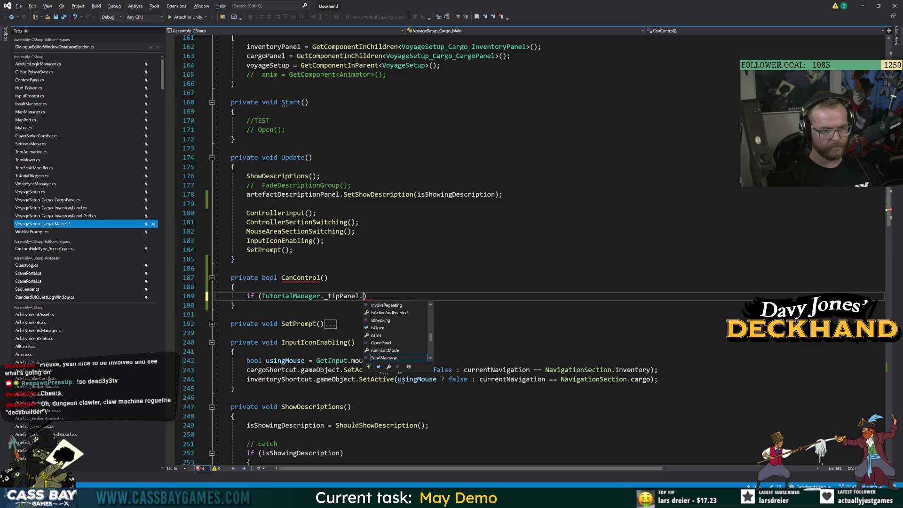
pyautogui.write('O')
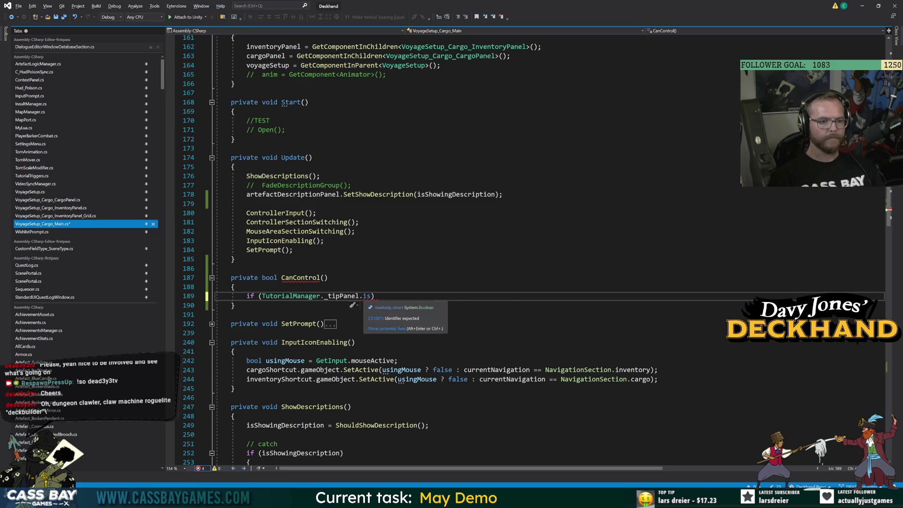
pyautogui.press('Tab')
pyautogui.write('{ return;')
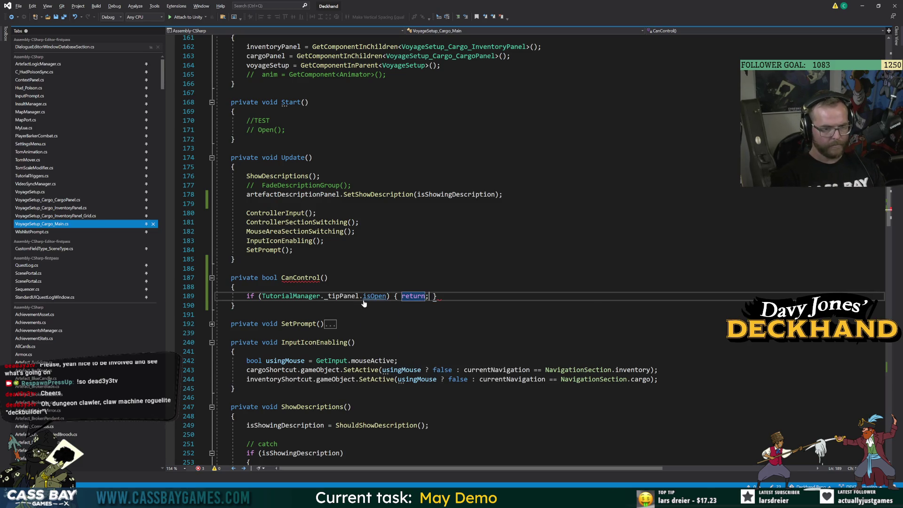
pyautogui.press('BackSpace')
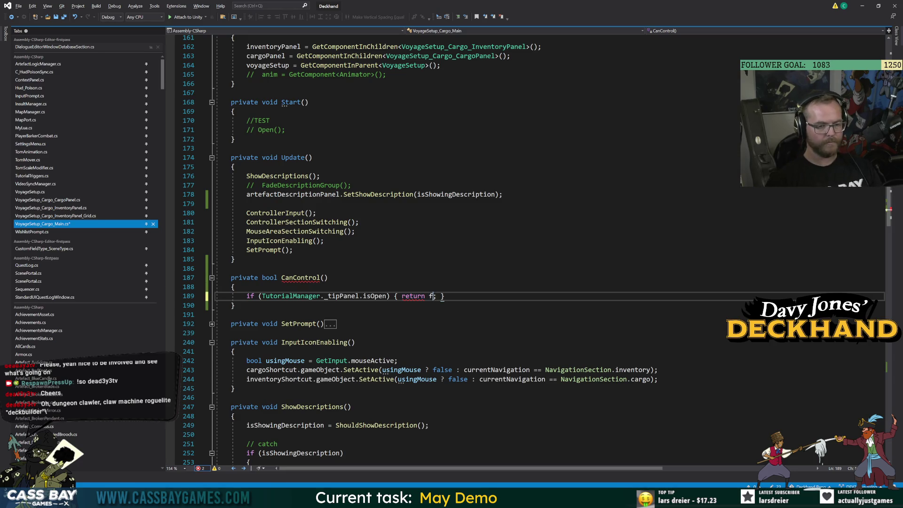
pyautogui.write('false;')
pyautogui.press('End')
pyautogui.press('Return')
pyautogui.write('return true;')
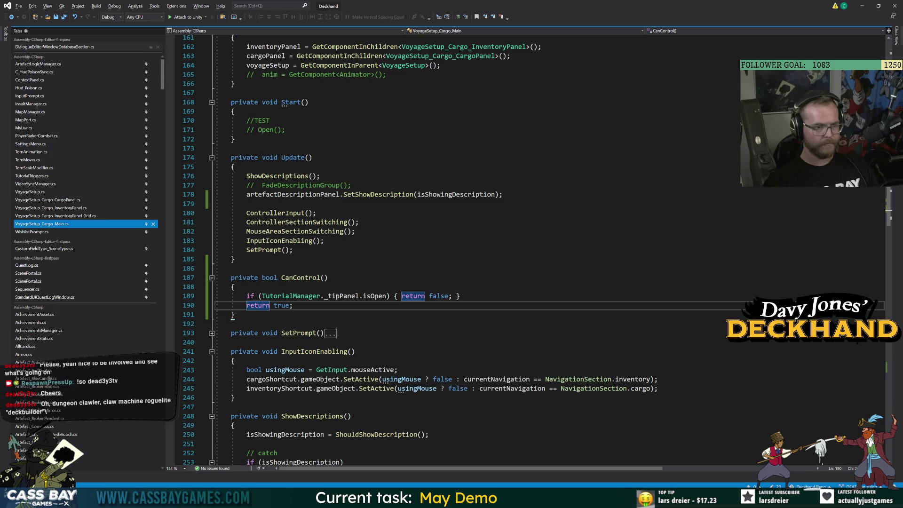
# Begin an if (CanControl()) check on a blank line inside Update.
pyautogui.click(246, 204)
pyautogui.press('Return')
pyautogui.write('if (Can')
pyautogui.write('Control()) {')
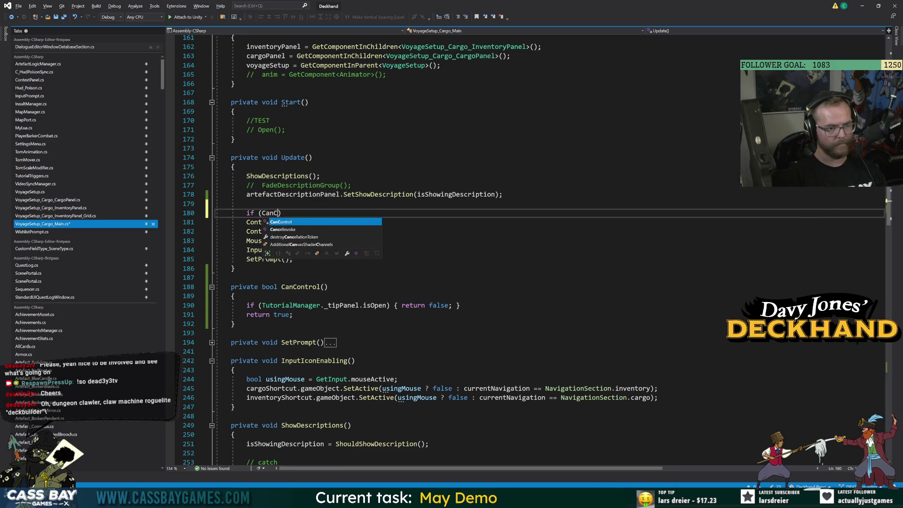
# Move ControllerInput and ControllerSectionSwitching into the if (CanControl()) block, save, and switch to VoyageSetup.cs.
pyautogui.press('Return')
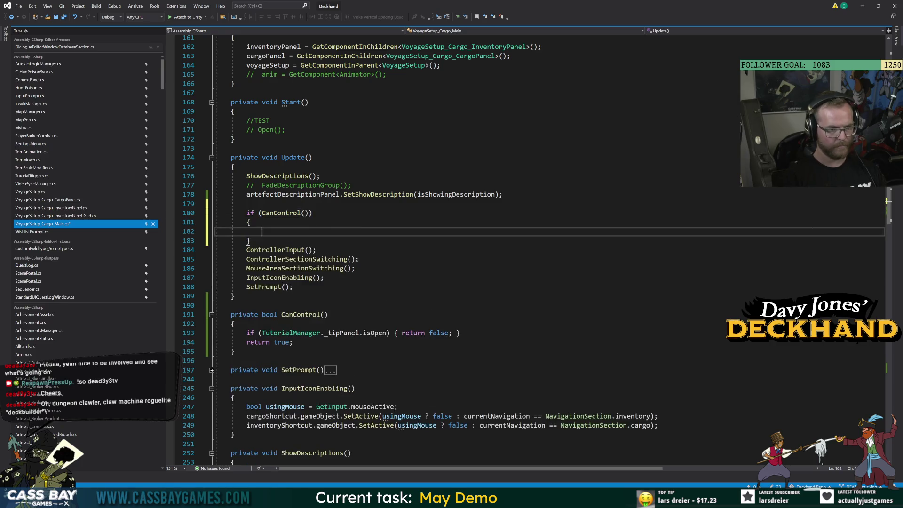
pyautogui.press('Down')
pyautogui.press('Down')
pyautogui.press('Down')
pyautogui.press('End')
pyautogui.hotkey('shift', 'Home')
pyautogui.hotkey('shift', 'Up')
pyautogui.hotkey('ctrl', 'x')
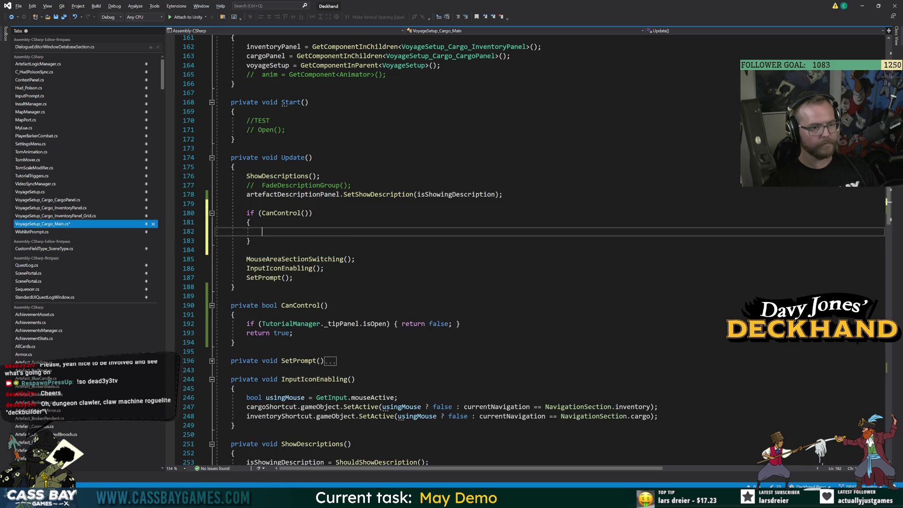
pyautogui.press('Up')
pyautogui.press('Up')
pyautogui.hotkey('ctrl', 'v')
pyautogui.hotkey('ctrl', 's')
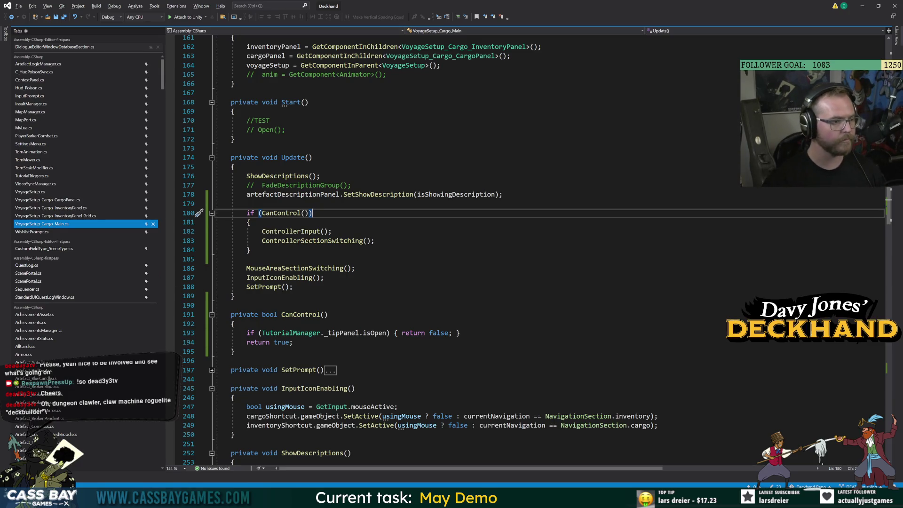
pyautogui.click(57, 193)
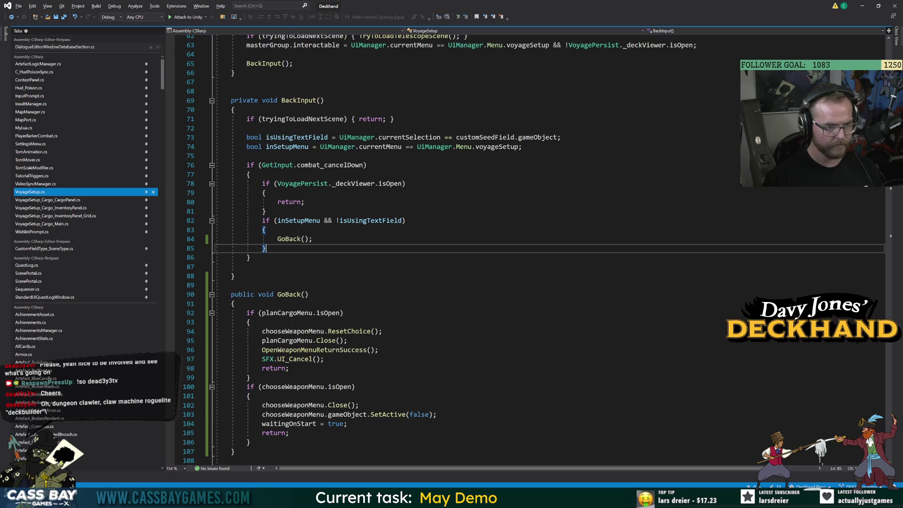
# Look over GoBack, inSetupMenu and the BackInput method in VoyageSetup.cs.
pyautogui.doubleClick(292, 294)
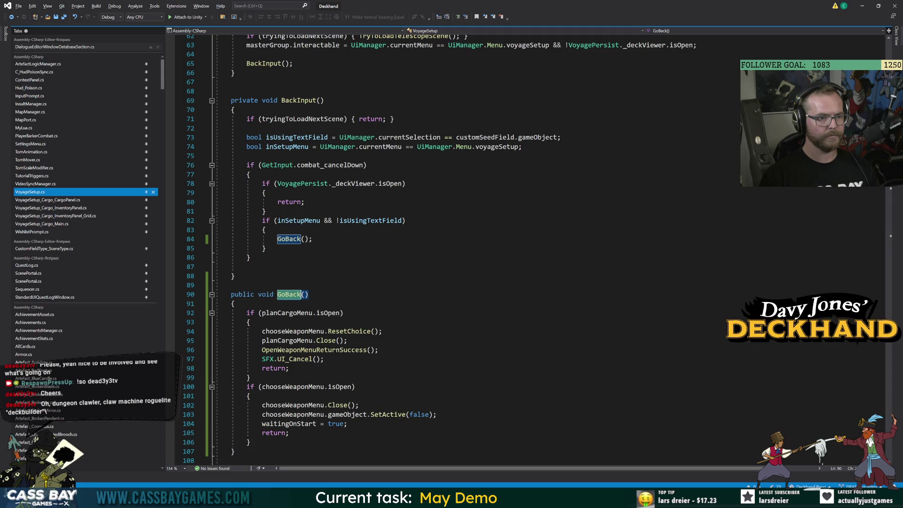
pyautogui.doubleClick(298, 221)
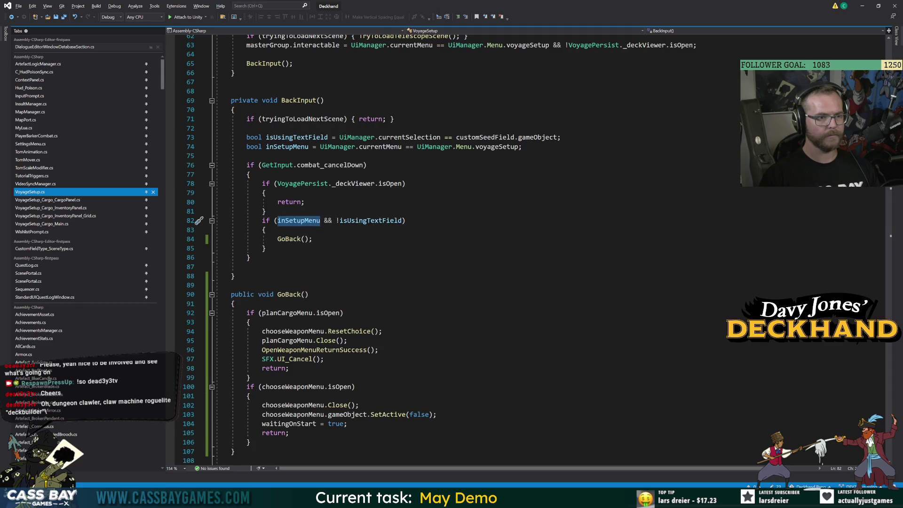
pyautogui.doubleClick(298, 101)
pyautogui.scroll(6, 298, 101)
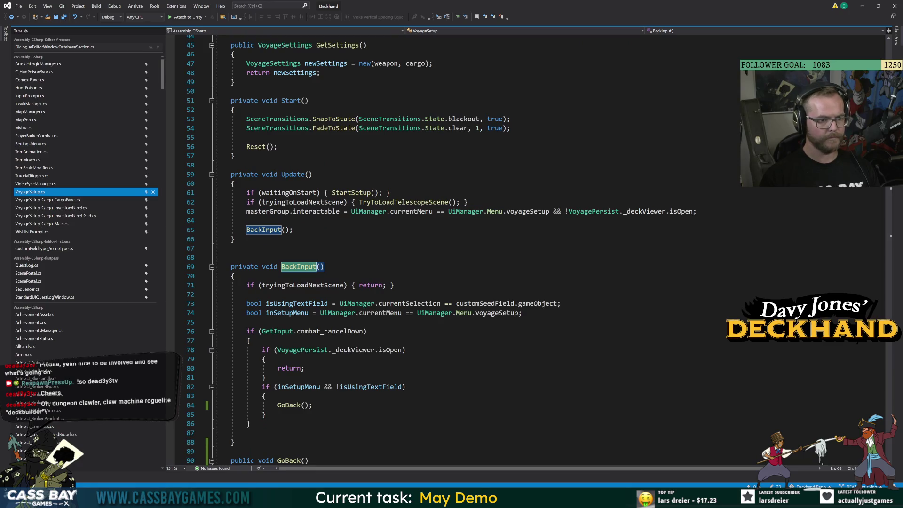
# Add 'if (TutorialManager._tipPanel.isOpen) return;' after the loading check in BackInput and save.
pyautogui.click(395, 285)
pyautogui.press('Return')
pyautogui.write('if (T')
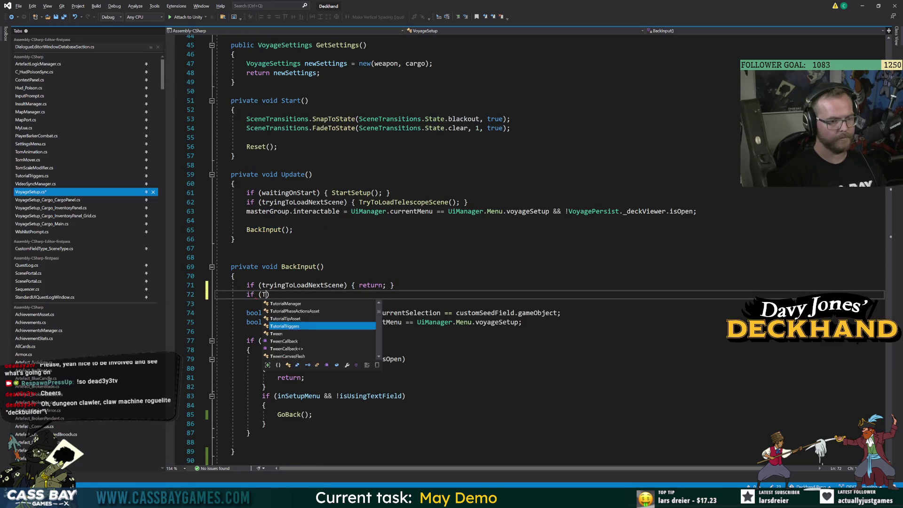
pyautogui.write('utorialT')
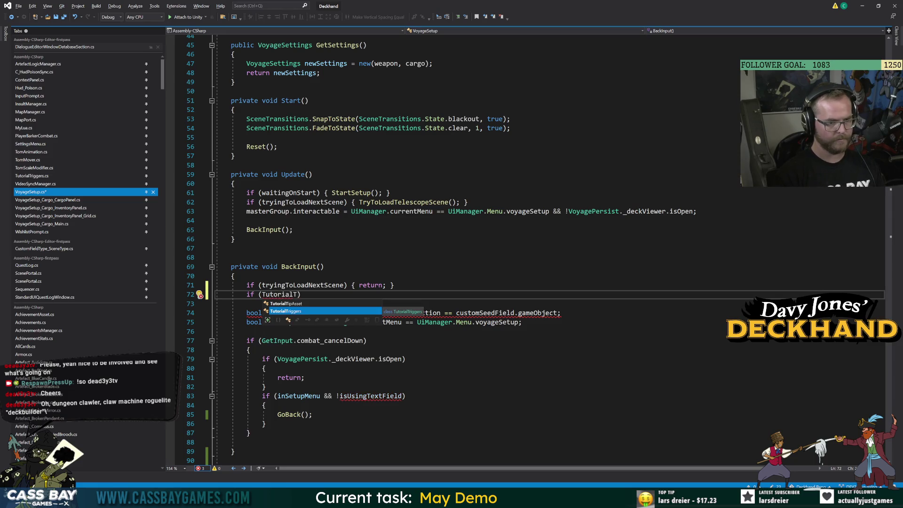
pyautogui.press('BackSpace')
pyautogui.write('Manager.t')
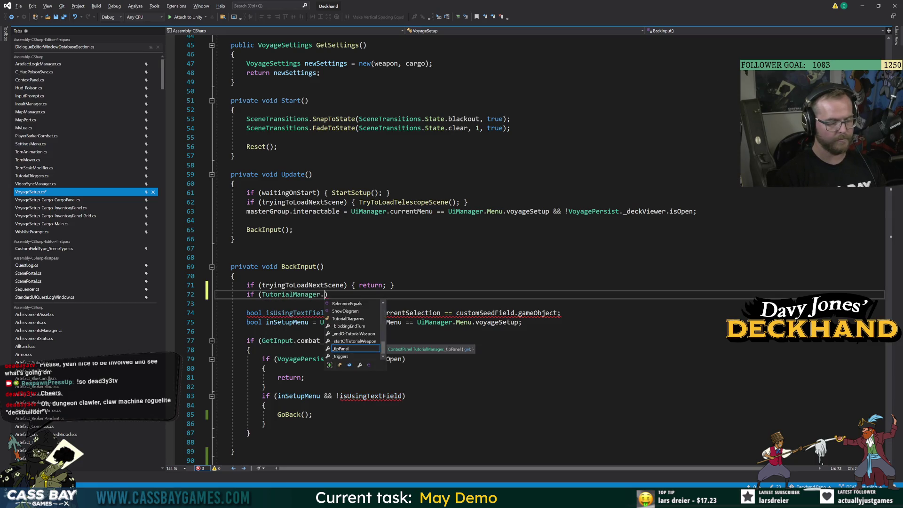
pyautogui.write('rig')
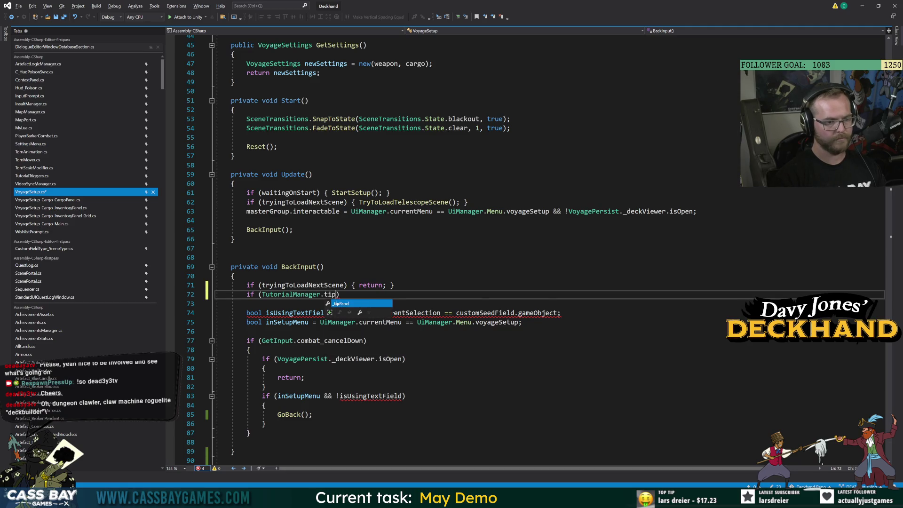
pyautogui.press('BackSpace')
pyautogui.press('BackSpace')
pyautogui.press('BackSpace')
pyautogui.write('r')
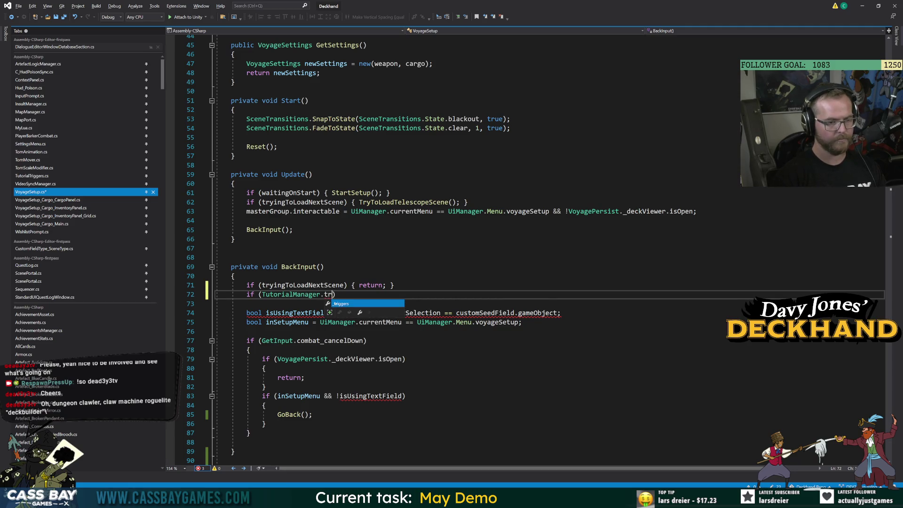
pyautogui.write('_tipPanel.sho')
pyautogui.press('BackSpace')
pyautogui.press('BackSpace')
pyautogui.press('BackSpace')
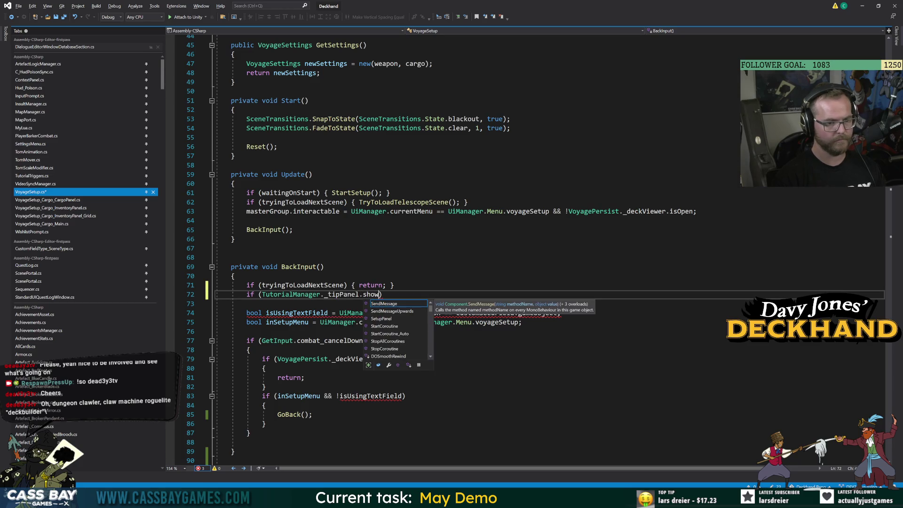
pyautogui.write('isop')
pyautogui.press('Tab')
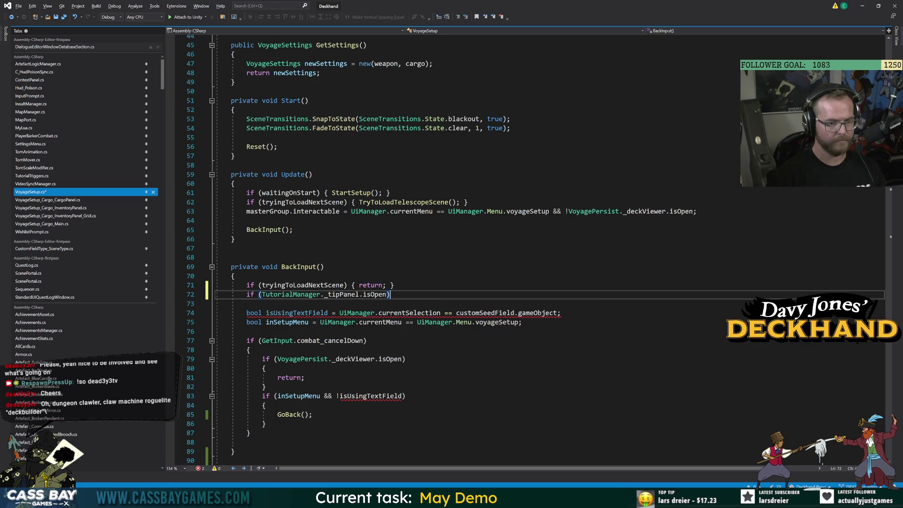
pyautogui.write('turn;')
pyautogui.hotkey('ctrl', 's')
pyautogui.press('Up')
pyautogui.press('Up')
pyautogui.press('Up')
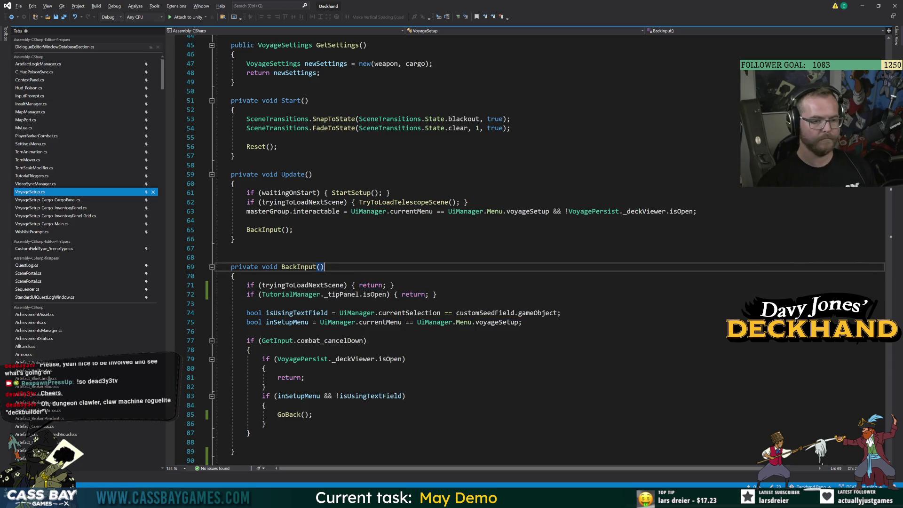
# Return to Unity to recompile, enter Play mode past the warning, and choose New Voyage.
pyautogui.moveTo(631, 494)
pyautogui.click(630, 466)
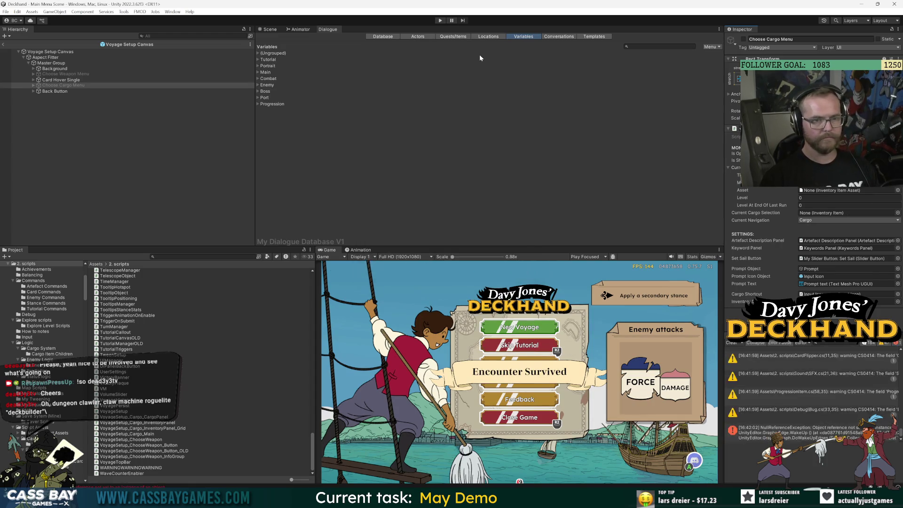
pyautogui.click(442, 20)
pyautogui.click(470, 272)
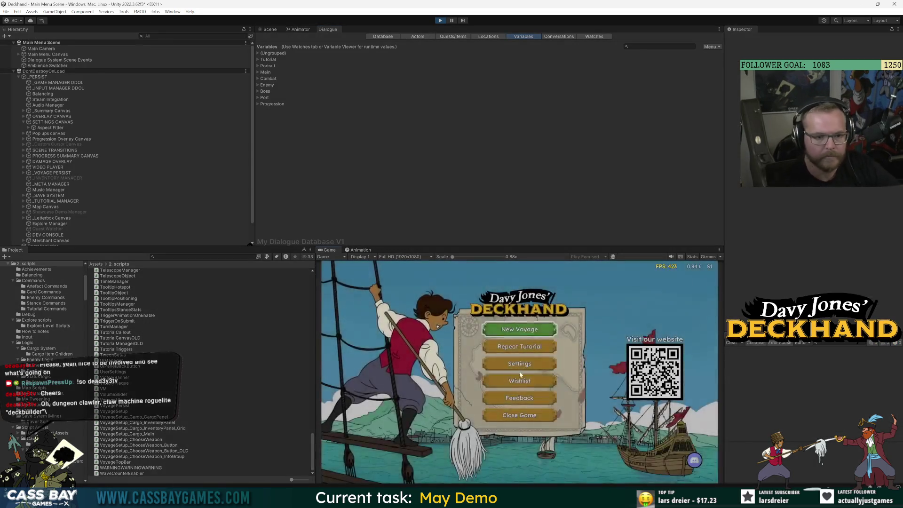
pyautogui.click(520, 347)
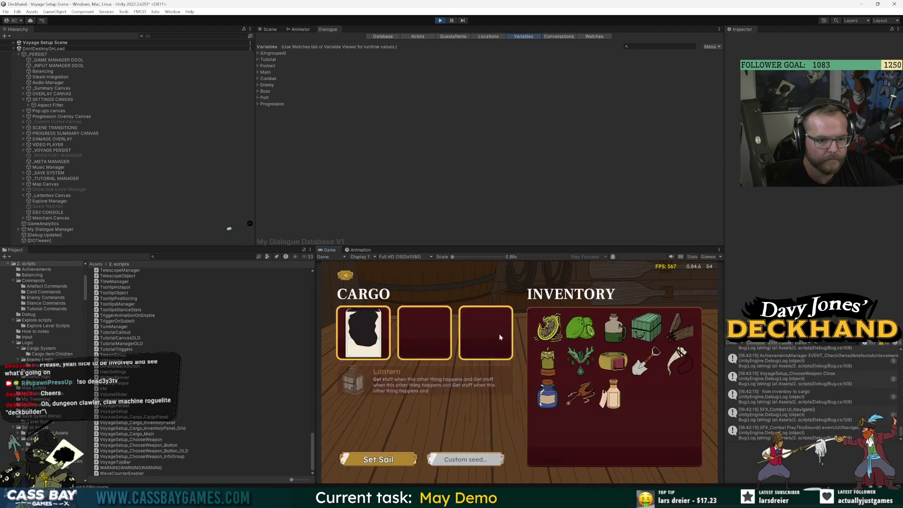
# Put the lime into cargo slot two, dismiss the Voyages tip, and compare Black Spot with Scurvy Cure.
pyautogui.click(579, 327)
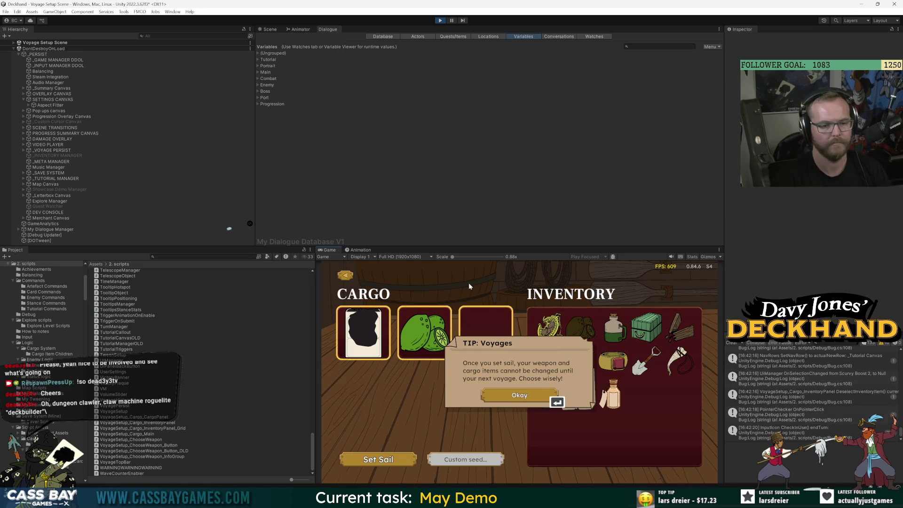
pyautogui.press('Return')
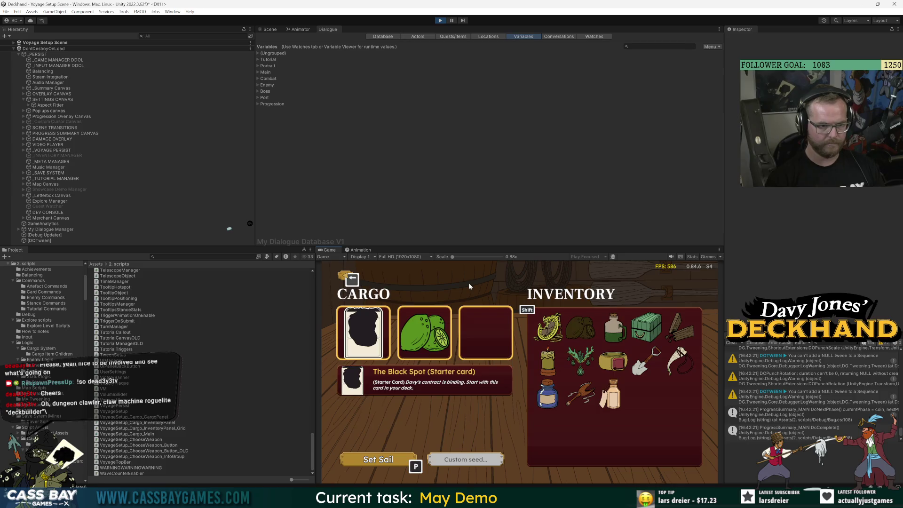
pyautogui.press('Right')
pyautogui.press('Left')
pyautogui.press('Right')
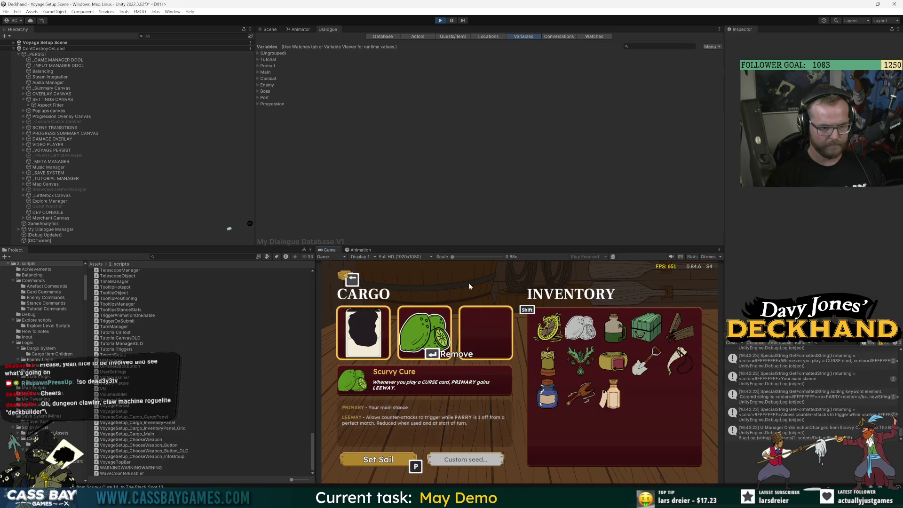
pyautogui.press('Left')
pyautogui.press('Right')
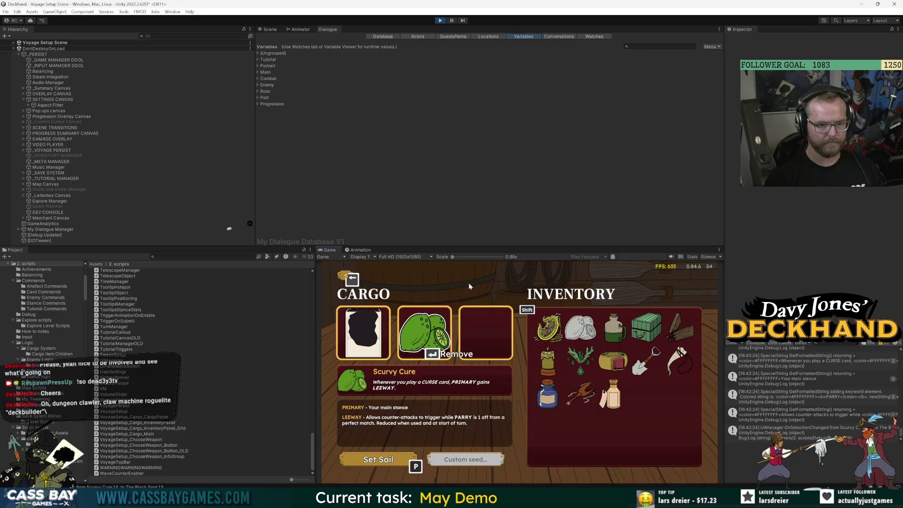
# Browse the inventory item descriptions, return to The Black Spot, and open the pause settings menu.
pyautogui.press('shift')
pyautogui.press('Right')
pyautogui.press('Down')
pyautogui.press('Left')
pyautogui.press('Down')
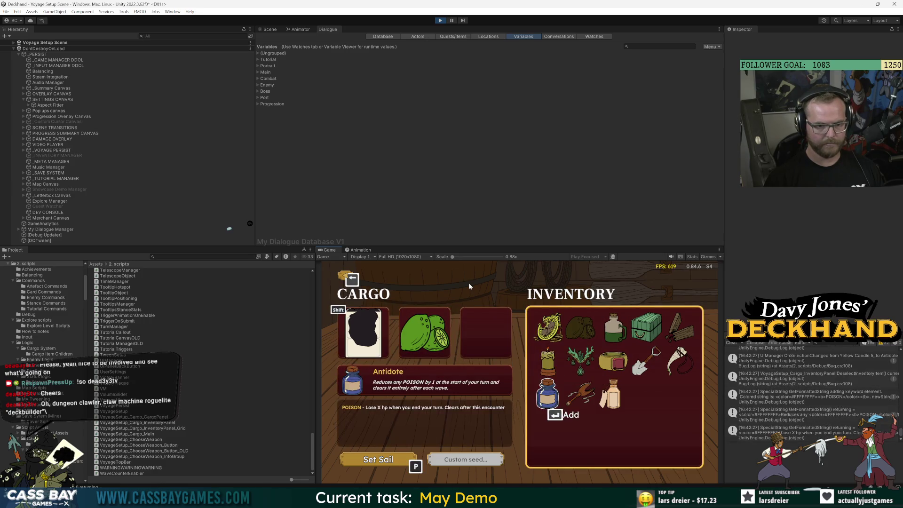
pyautogui.press('Right')
pyautogui.press('Right')
pyautogui.press('Right')
pyautogui.press('Right')
pyautogui.press('Left')
pyautogui.press('Left')
pyautogui.press('Left')
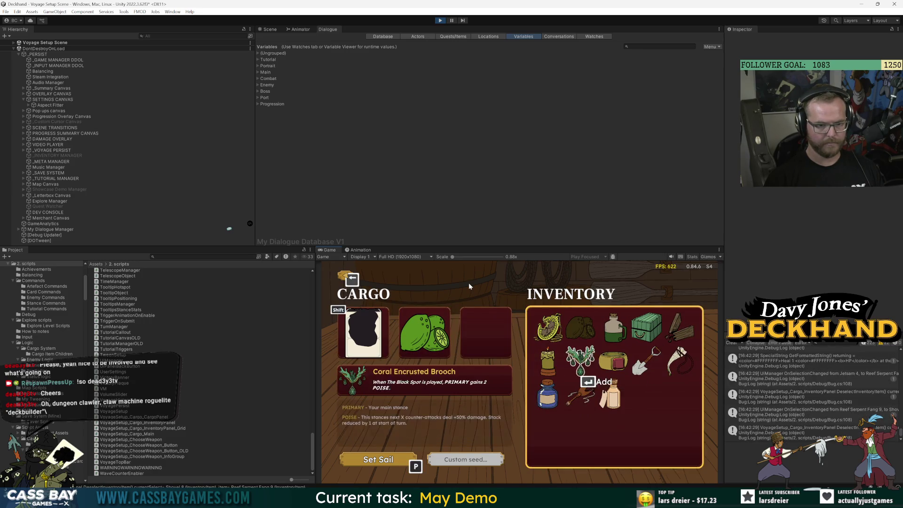
pyautogui.press('Left')
pyautogui.press('Down')
pyautogui.press('shift')
pyautogui.press('shift')
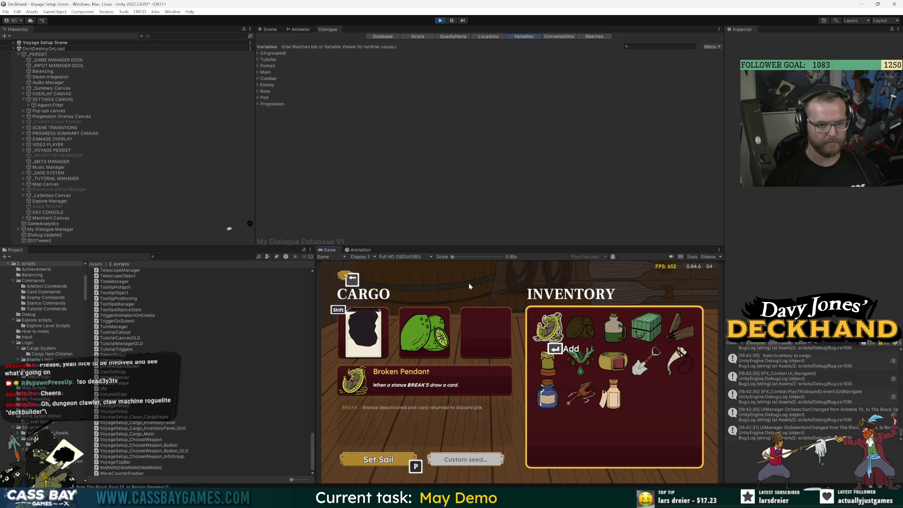
pyautogui.press('Right')
pyautogui.press('Right')
pyautogui.press('Right')
pyautogui.press('Down')
pyautogui.press('Left')
pyautogui.press('Left')
pyautogui.press('shift')
pyautogui.press('Right')
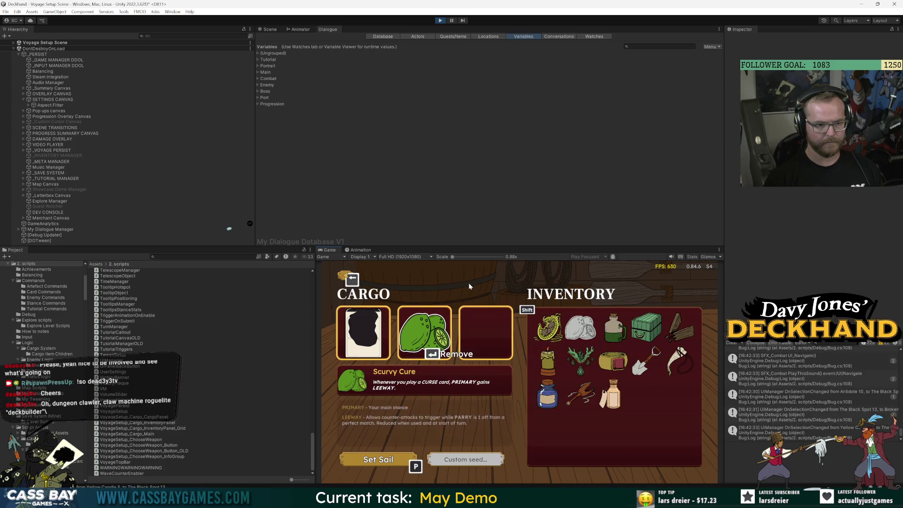
pyautogui.press('Left')
pyautogui.press('Right')
pyautogui.press('Left')
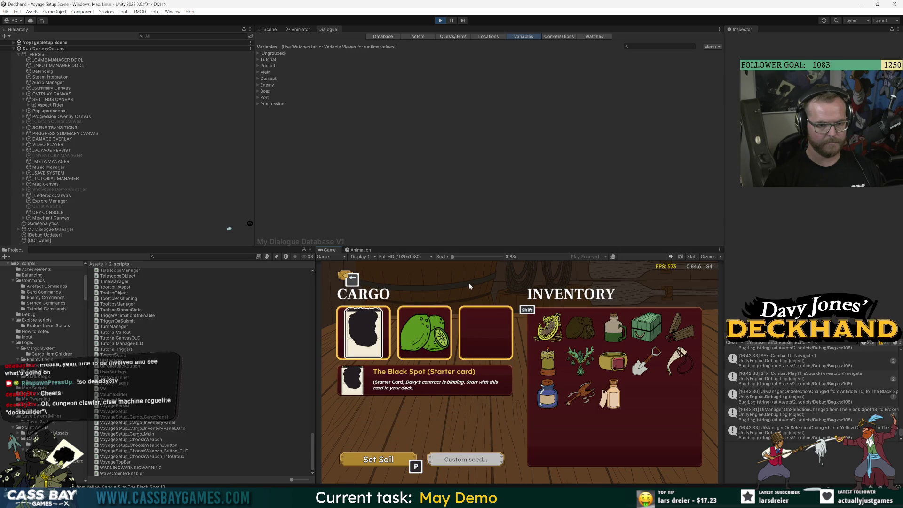
pyautogui.press('Escape')
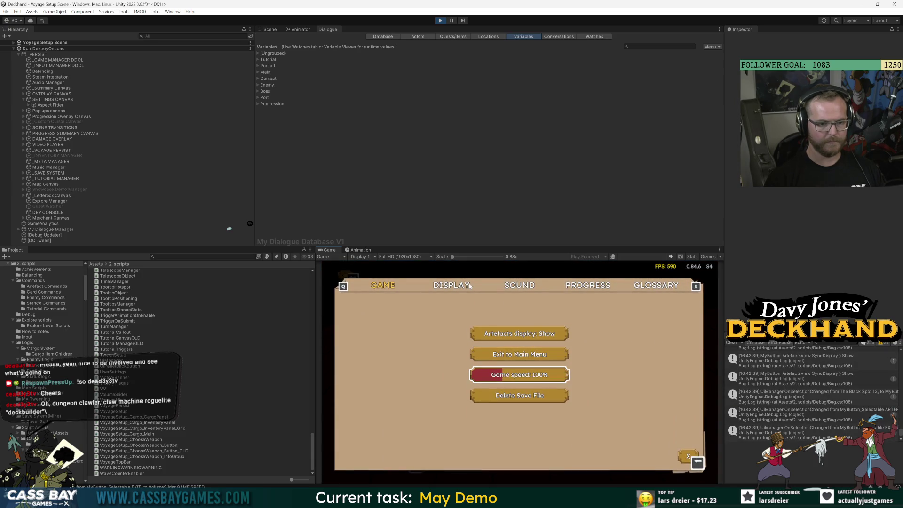
# Exit to the main menu, start a new voyage, and load Jetsam into cargo.
pyautogui.press('Up')
pyautogui.press('Return')
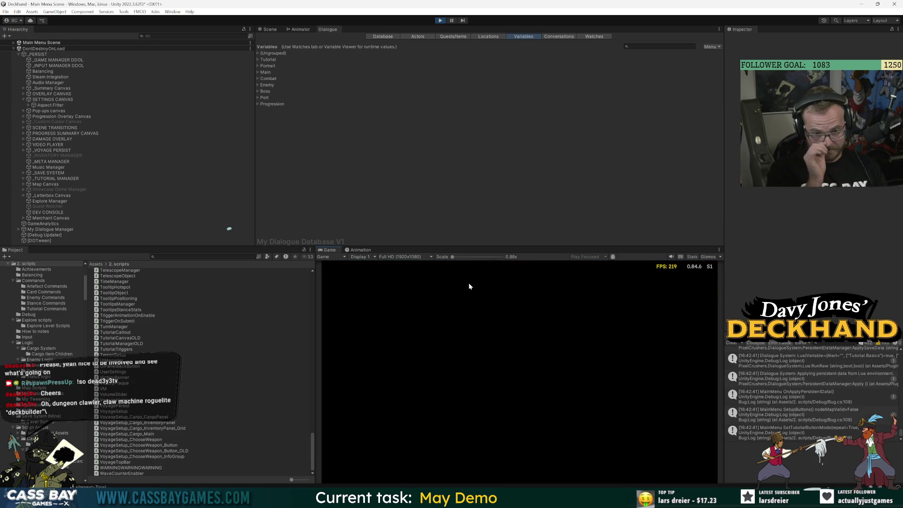
pyautogui.press('Return')
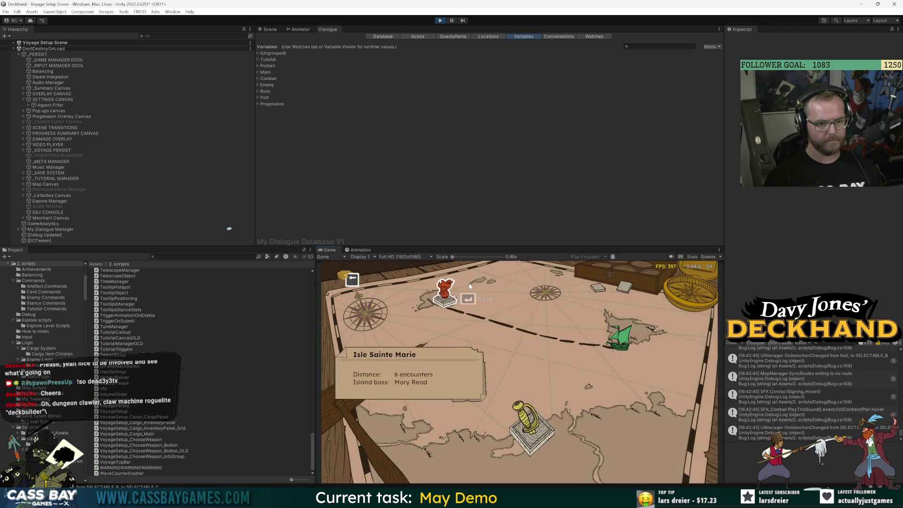
pyautogui.press('Return')
pyautogui.press('Return')
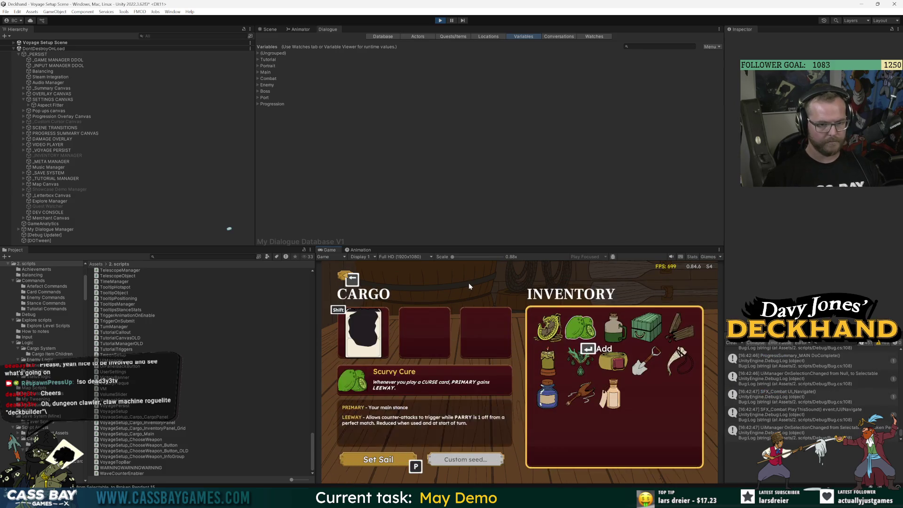
pyautogui.press('Right')
pyautogui.press('Right')
pyautogui.press('Right')
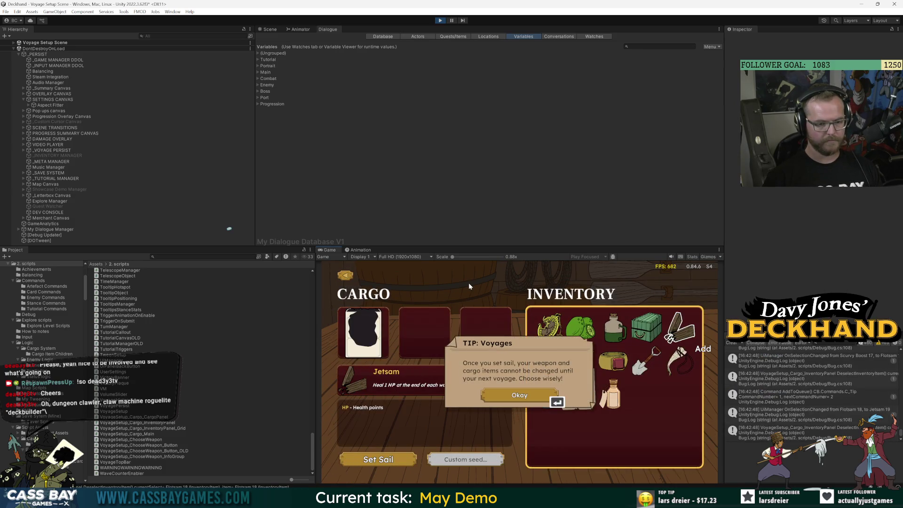
pyautogui.press('Return')
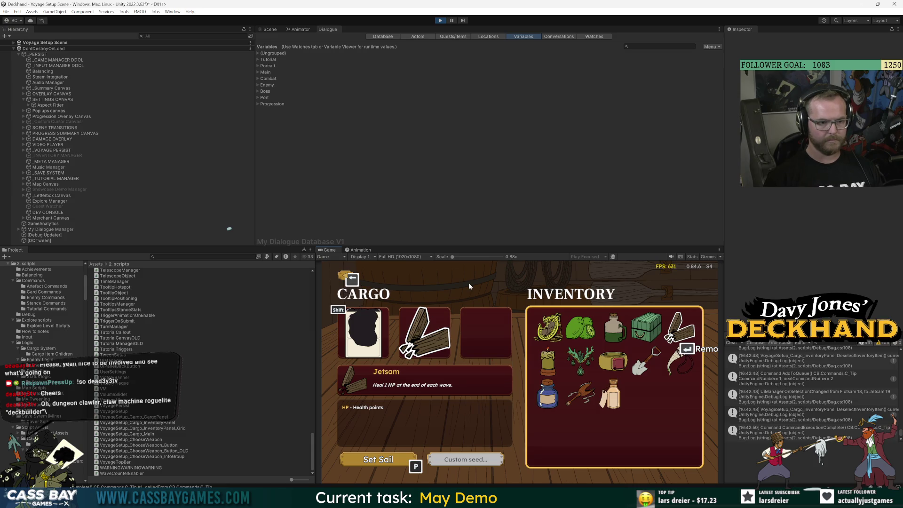
pyautogui.press('Left')
pyautogui.press('Left')
pyautogui.press('Left')
pyautogui.press('Down')
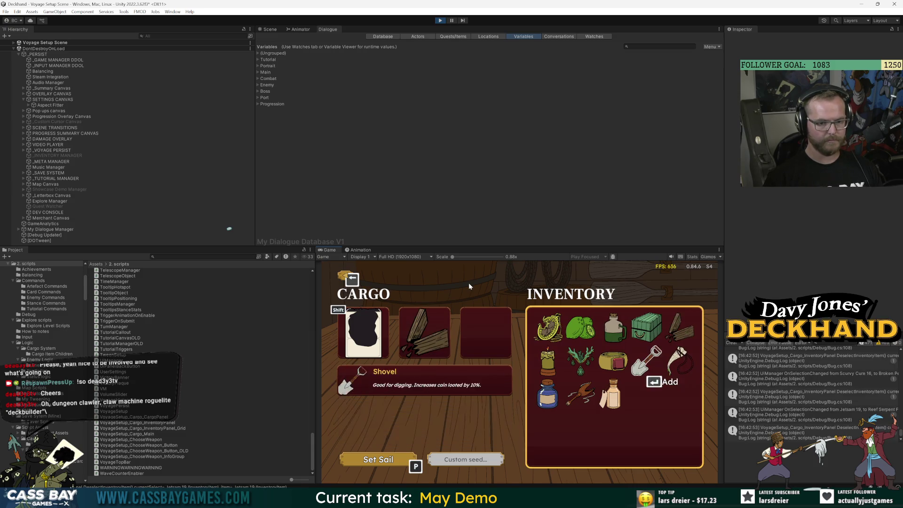
pyautogui.press('Left')
pyautogui.press('Left')
pyautogui.press('Left')
pyautogui.press('p')
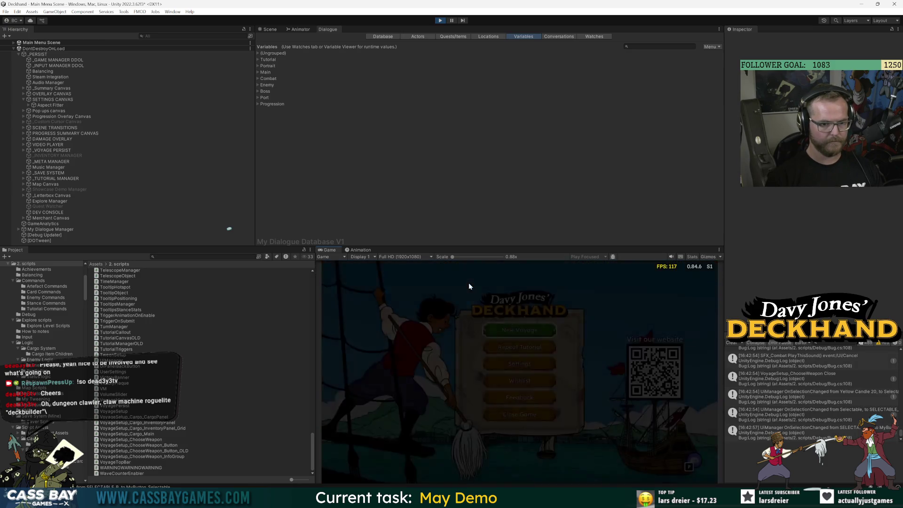
# Start another voyage with the Saber and load the Shovel into the second cargo slot.
pyautogui.press('Return')
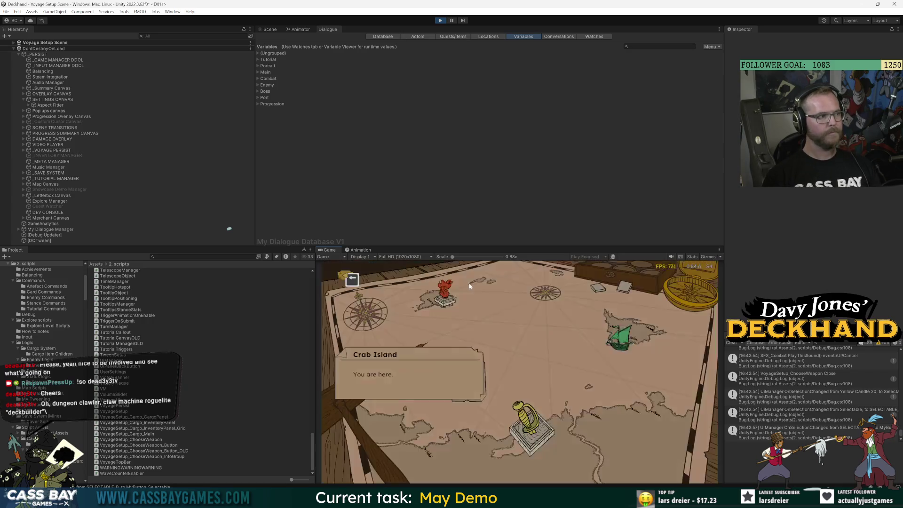
pyautogui.press('Down')
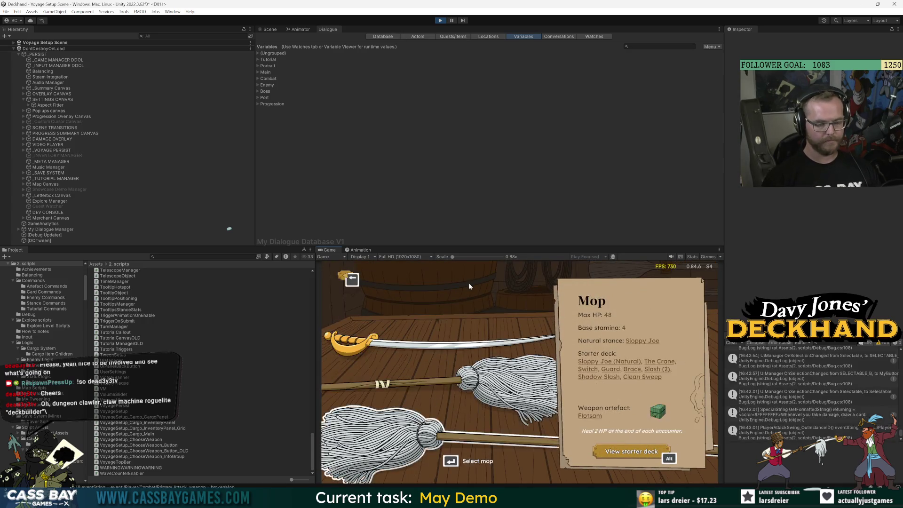
pyautogui.press('Up')
pyautogui.press('Return')
pyautogui.press('Right')
pyautogui.press('Right')
pyautogui.press('Right')
pyautogui.press('Down')
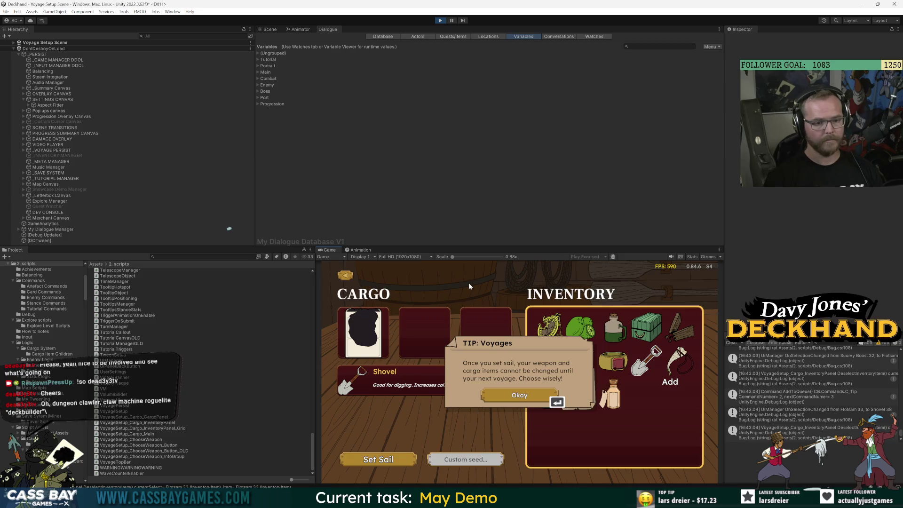
pyautogui.press('Return')
pyautogui.press('Down')
pyautogui.press('Right')
pyautogui.press('Right')
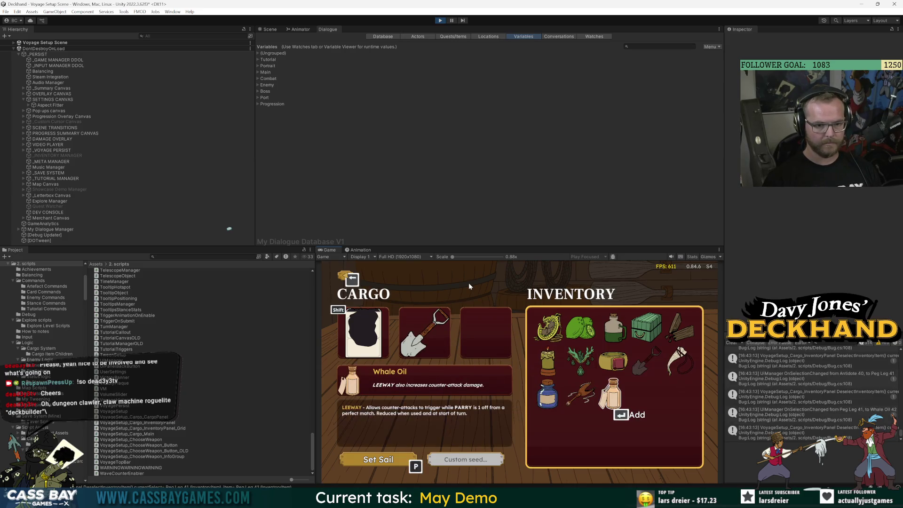
pyautogui.press('shift')
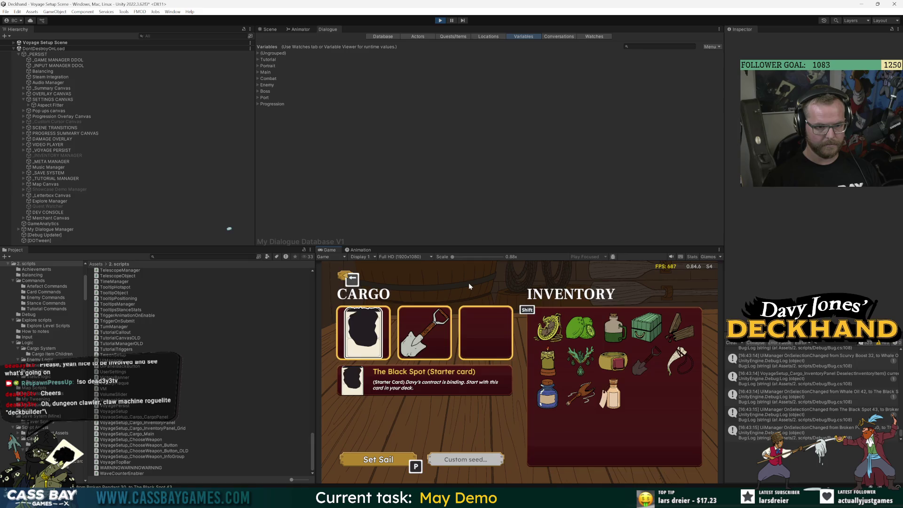
pyautogui.press('shift')
pyautogui.press('shift')
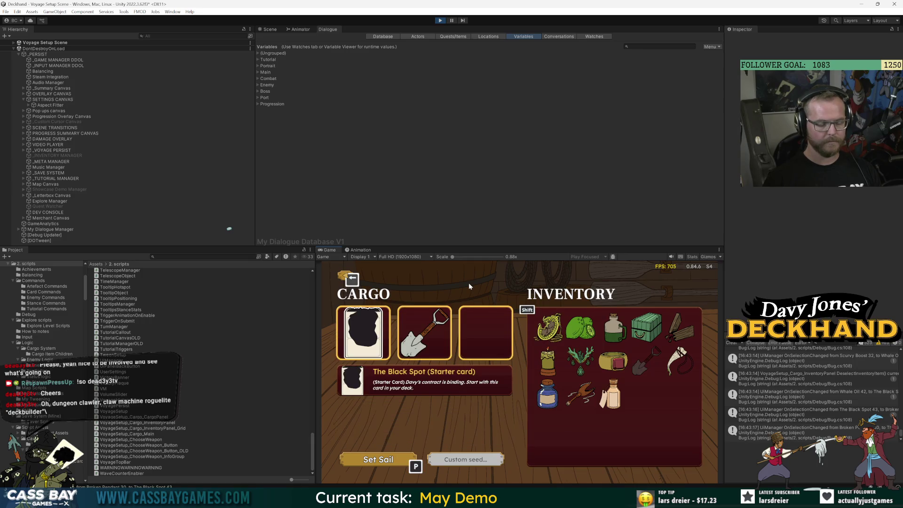
pyautogui.press('shift')
pyautogui.press('shift')
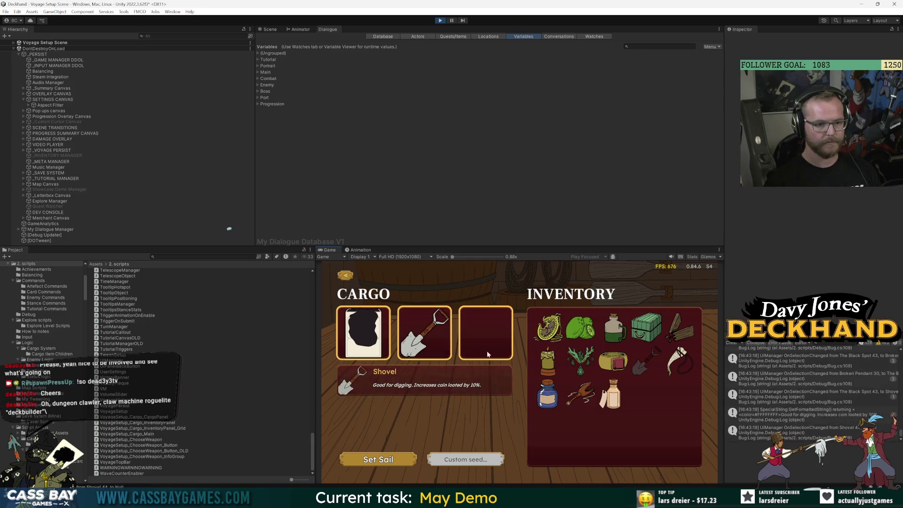
# Add the Coral Encrusted Brooch and Ring of Riposte to cargo.
pyautogui.click(612, 361)
pyautogui.click(379, 459)
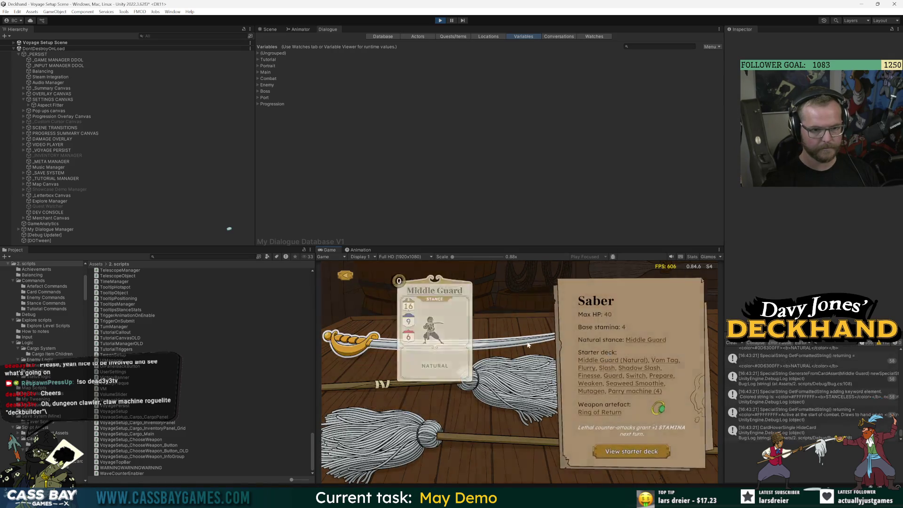
pyautogui.press('Escape')
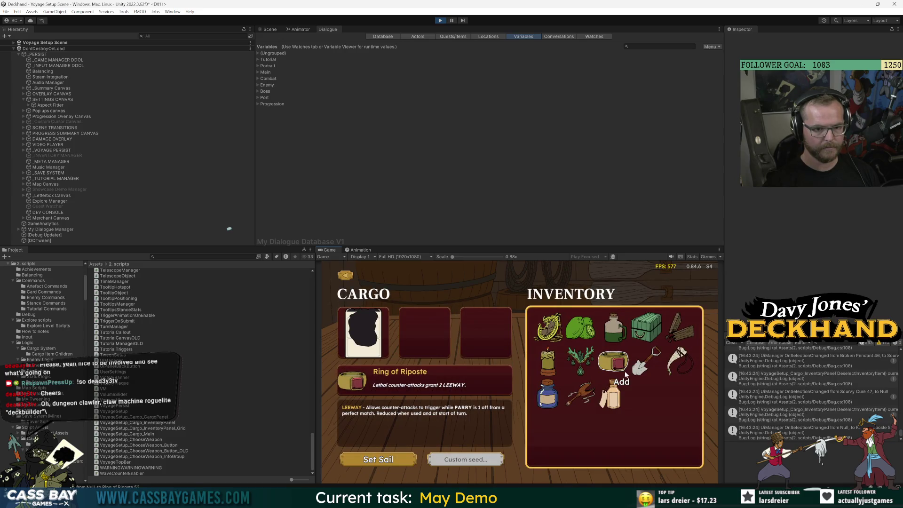
pyautogui.press('Escape')
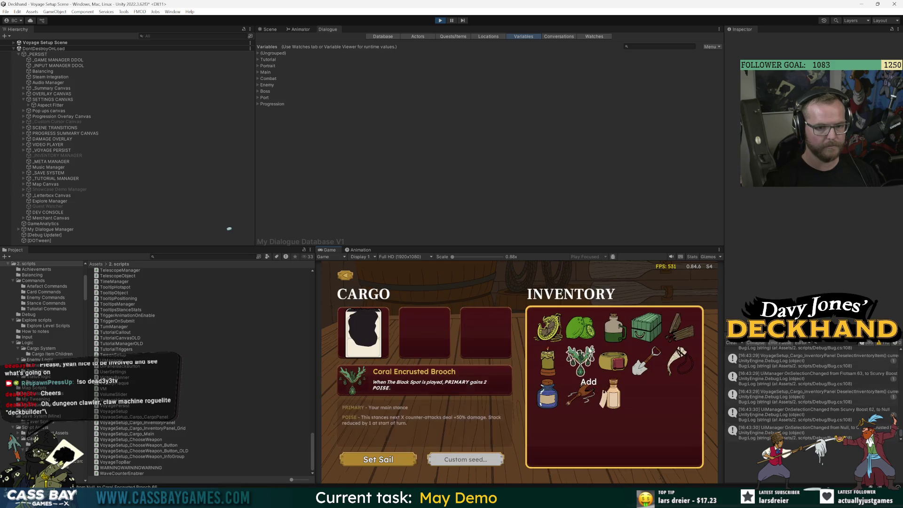
pyautogui.click(586, 365)
pyautogui.click(613, 361)
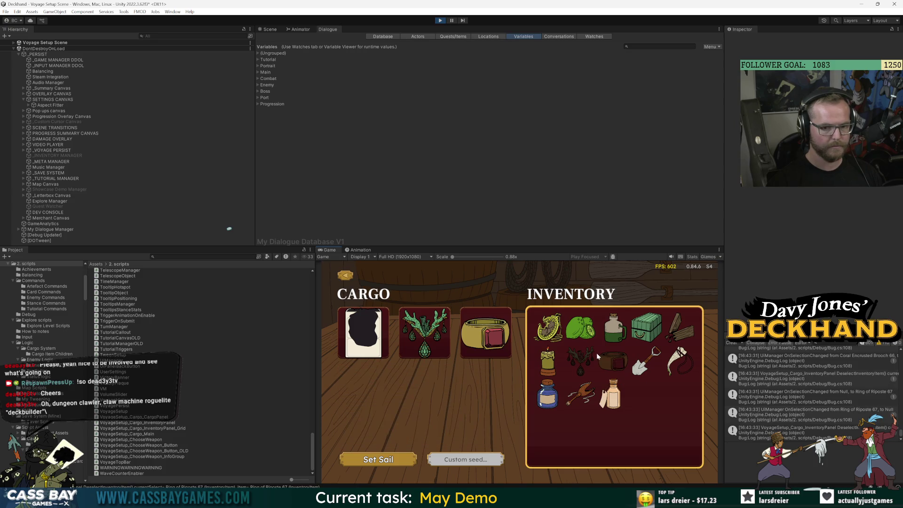
# Switch the weapon to Broken Mop, stop the playtest, and return to BackInput in VoyageSetup.cs.
pyautogui.press('Return')
pyautogui.click(484, 379)
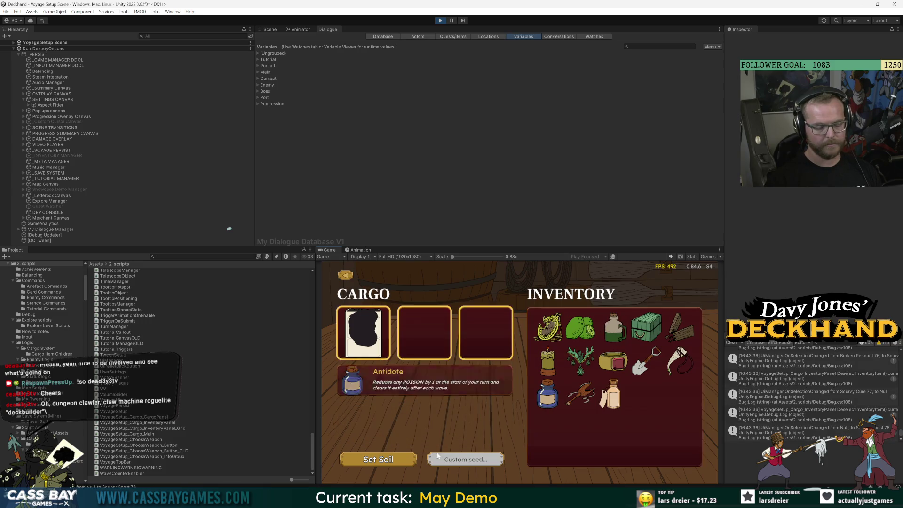
pyautogui.click(378, 460)
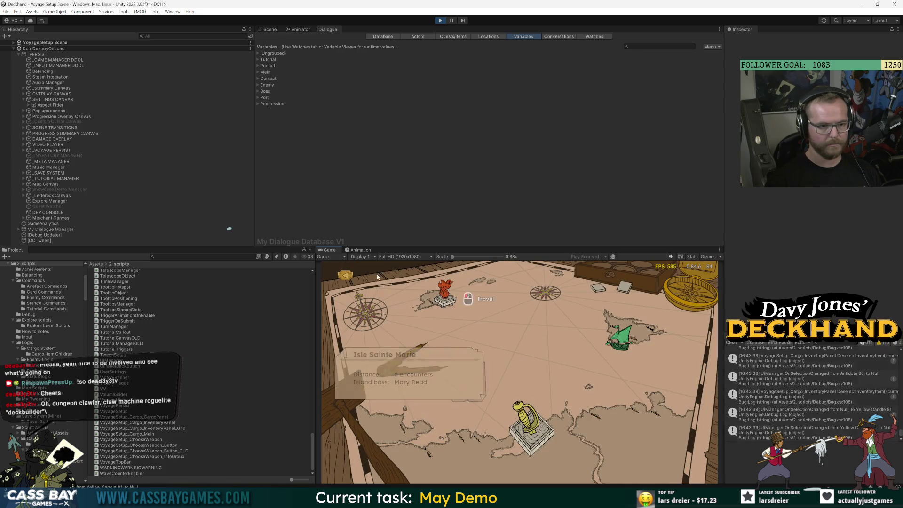
pyautogui.click(440, 21)
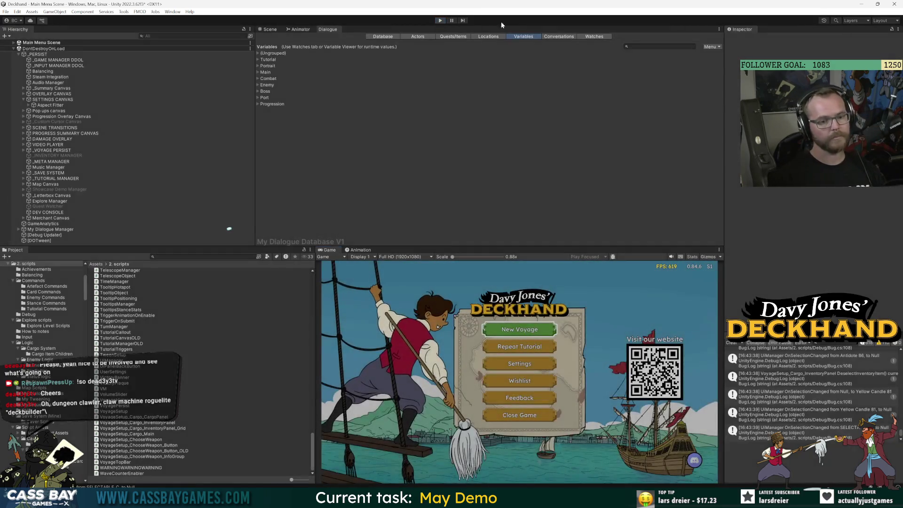
pyautogui.hotkey('alt', 'Tab')
pyautogui.click(251, 350)
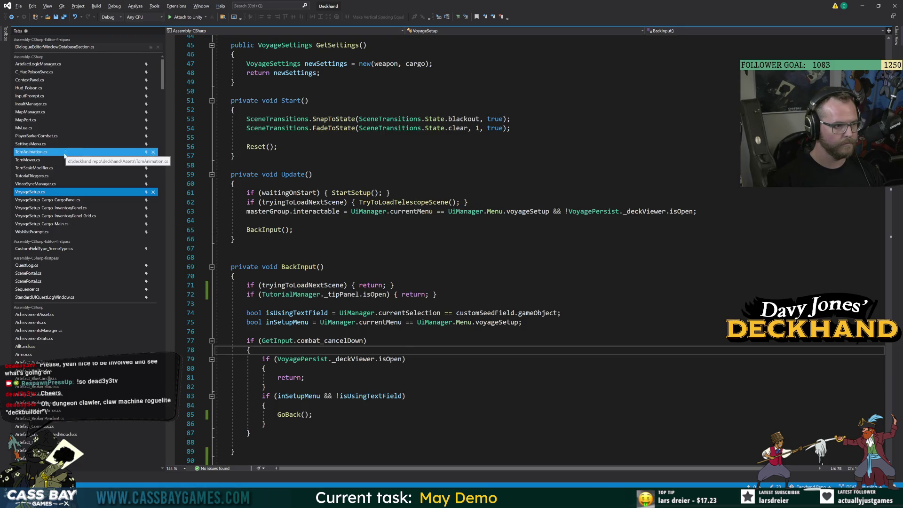
# Open VoyageSetup_Cargo_Main.cs and locate the Tip_VoyageSetup call in DelayedVoyageSetupTip.
pyautogui.click(123, 224)
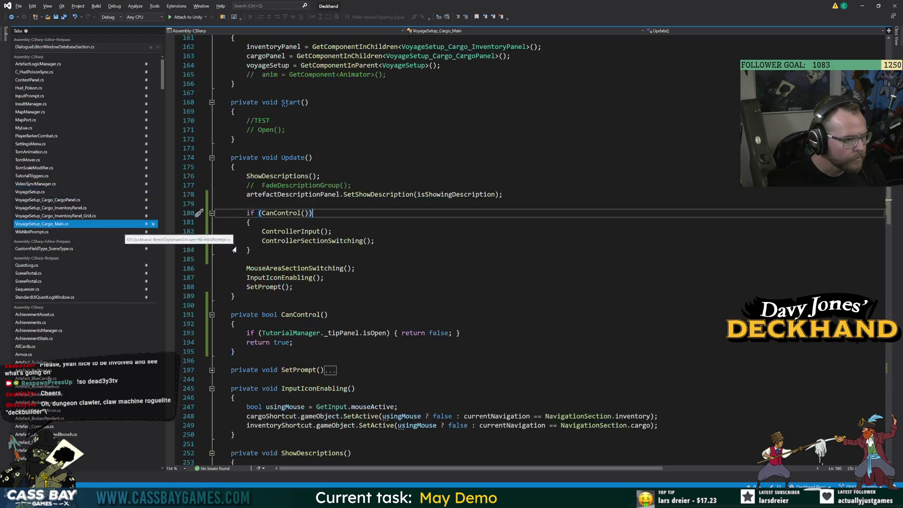
pyautogui.click(293, 286)
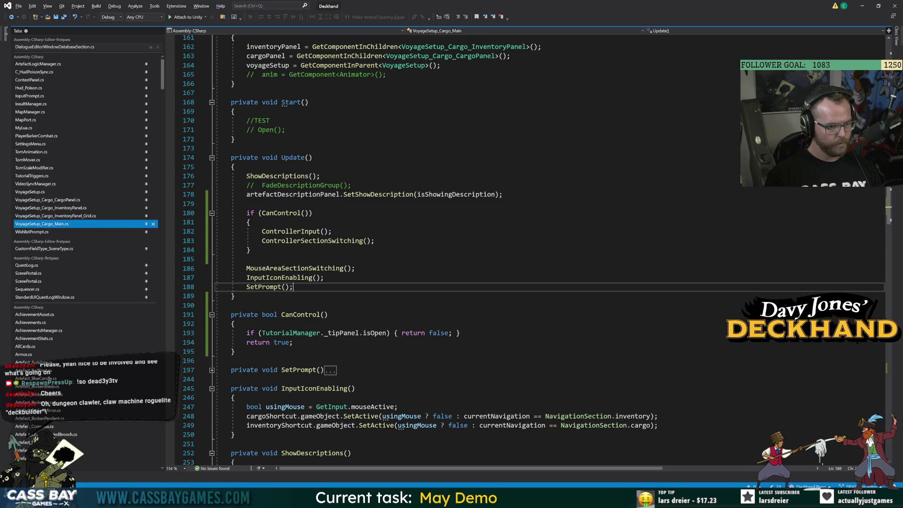
pyautogui.scroll(7, 525, 249)
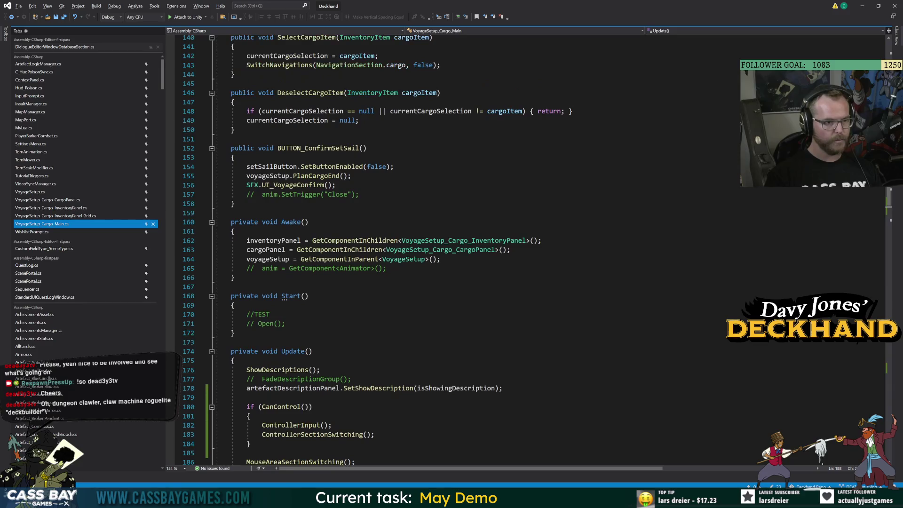
pyautogui.scroll(6, 428, 249)
pyautogui.scroll(-20, 428, 250)
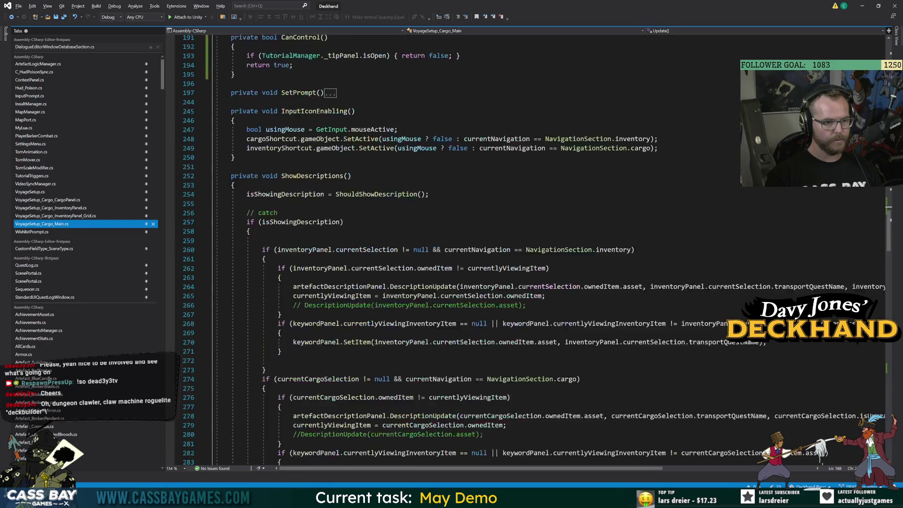
pyautogui.scroll(-20, 525, 250)
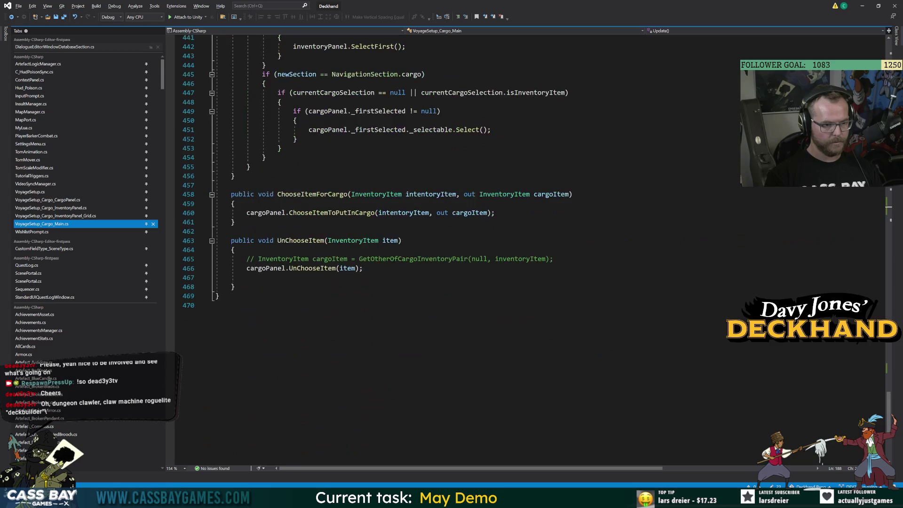
pyautogui.scroll(7, 525, 249)
pyautogui.scroll(9, 524, 250)
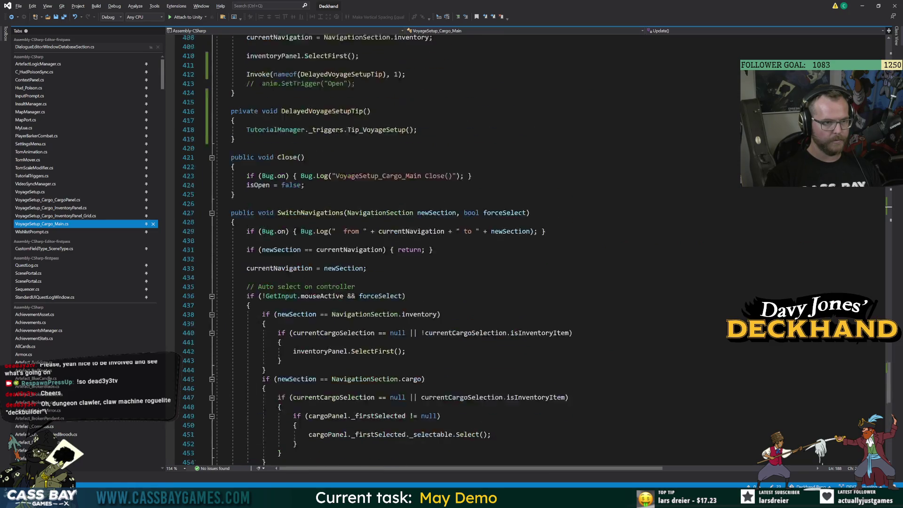
# Add a SaveLoad.QuickSave(); line directly below the Tip_VoyageSetup call.
pyautogui.click(417, 268)
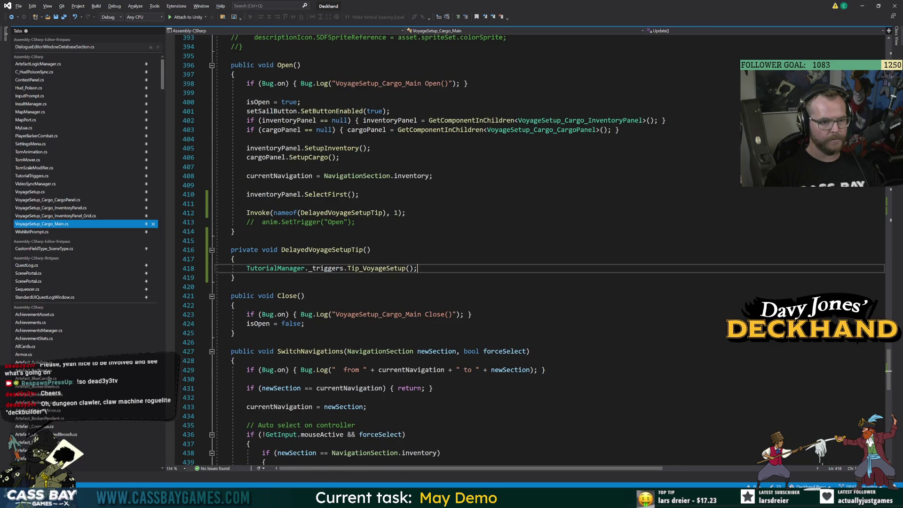
pyautogui.press('Return')
pyautogui.write('Save')
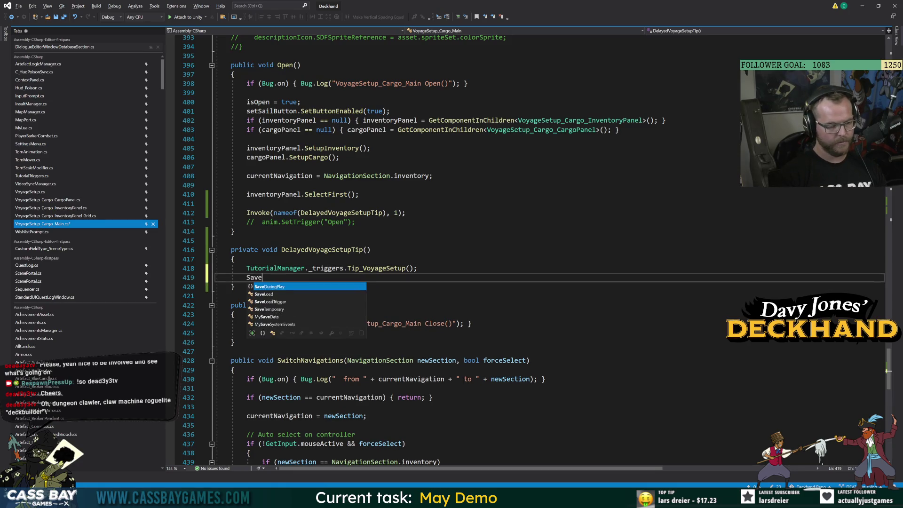
pyautogui.write('Load.quicks')
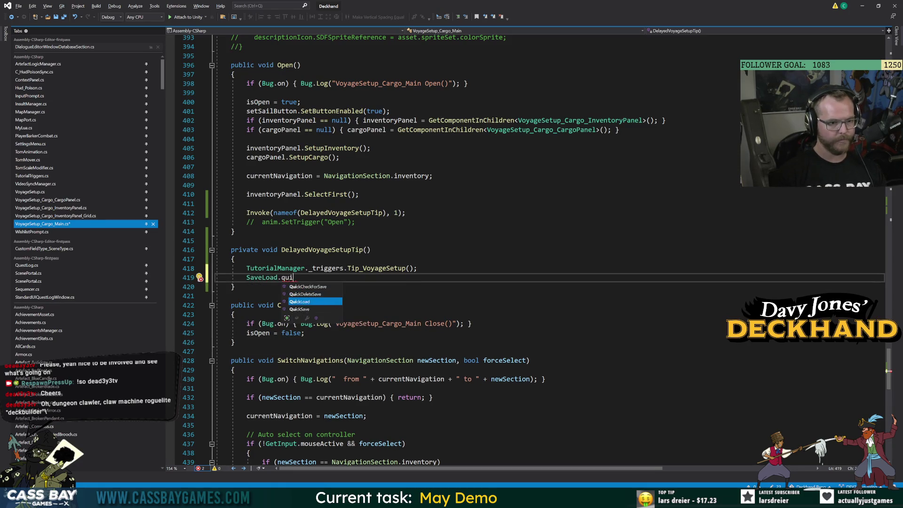
pyautogui.press('Tab')
pyautogui.write('();')
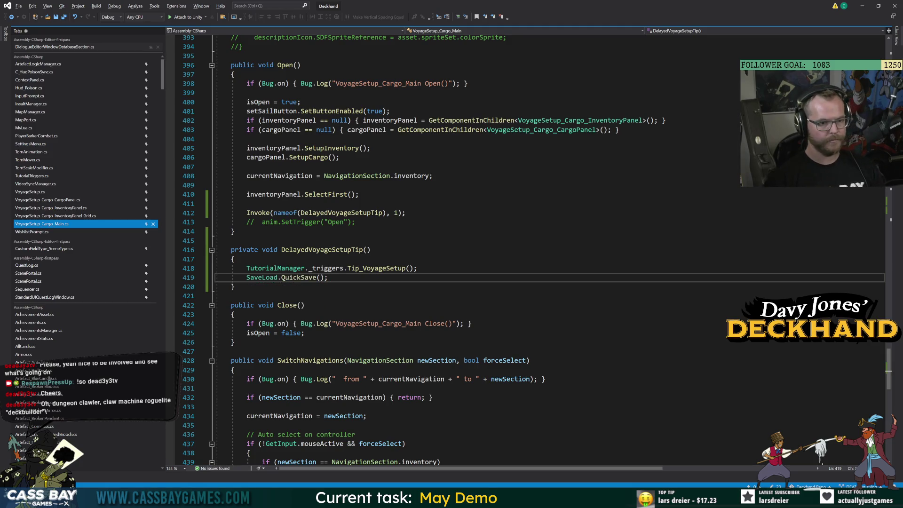
# Jump to the Tip_VoyageSetup definition with F12, then switch back to Unity to recompile.
pyautogui.doubleClick(377, 268)
pyautogui.press('F12')
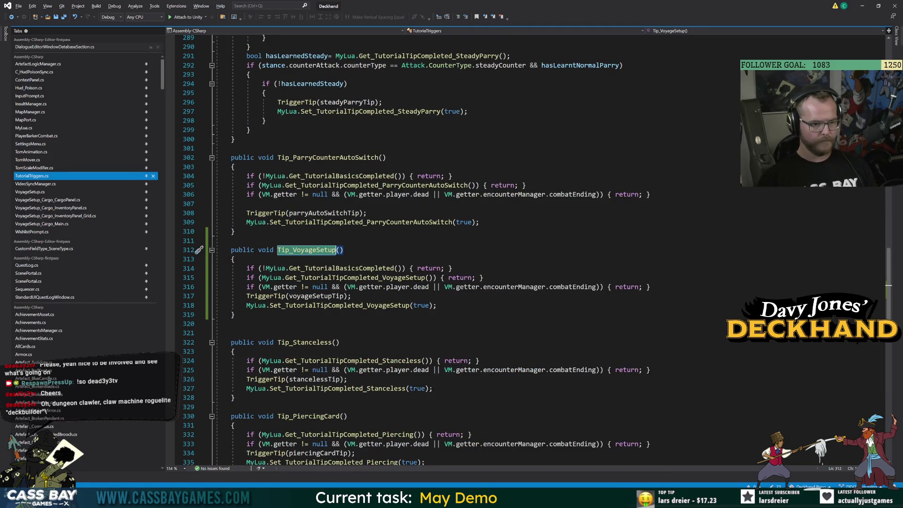
pyautogui.hotkey('alt', 'Tab')
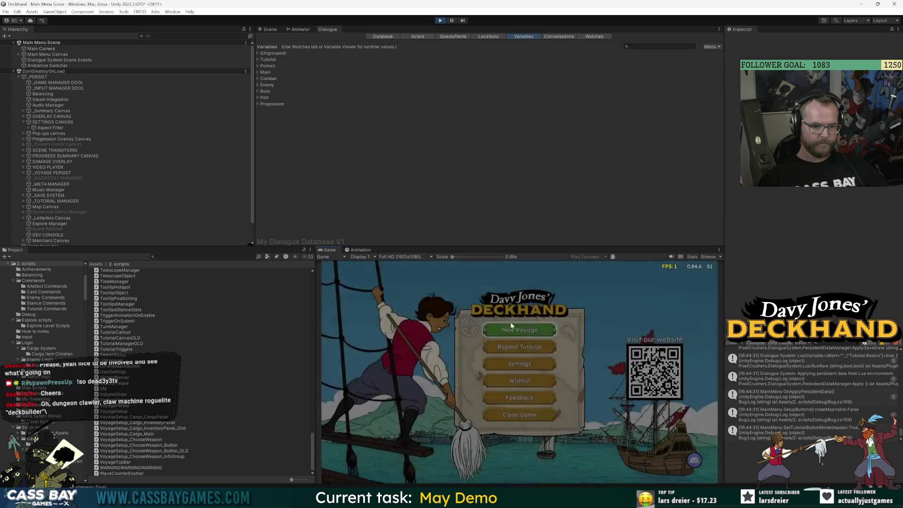
# Start a New Voyage, advance past the map, and confirm the Saber to reach cargo setup.
pyautogui.click(517, 329)
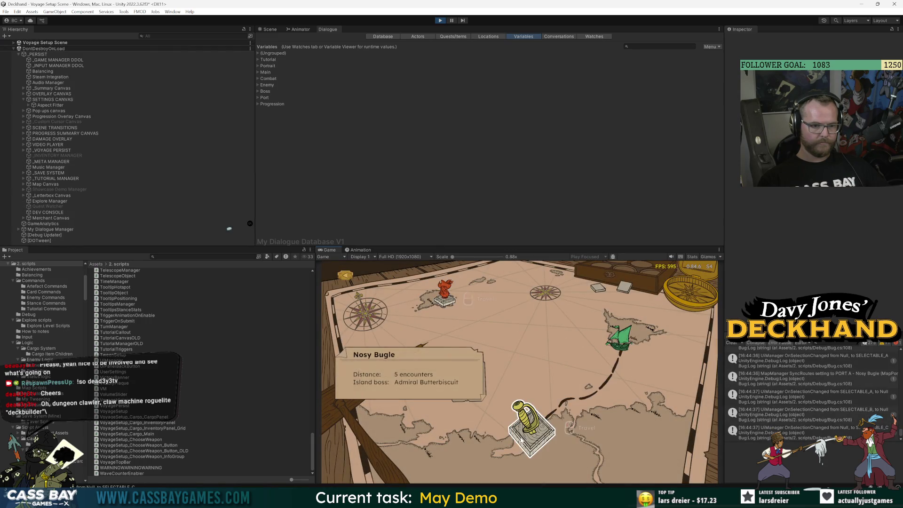
pyautogui.click(531, 428)
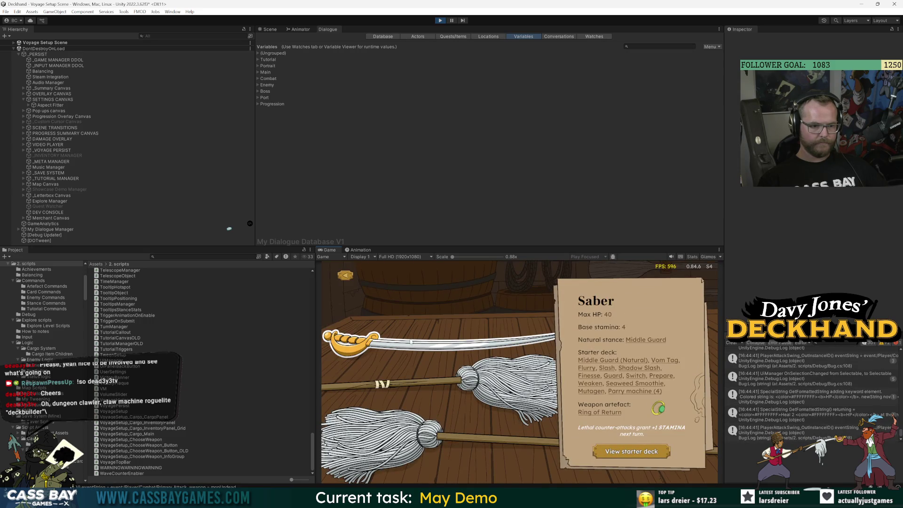
pyautogui.click(411, 342)
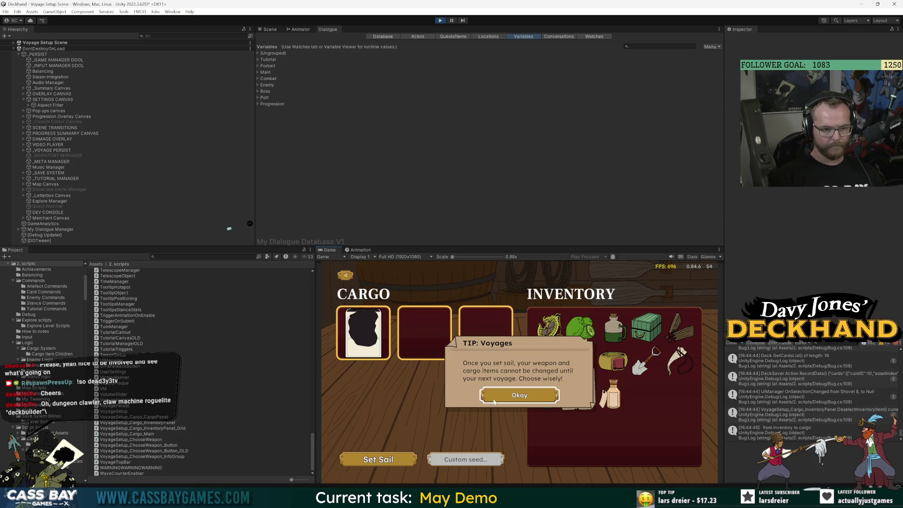
# Dismiss the Voyages tip and browse items like Yellow Candle, Broken Pendant, Antidote, Scurvy Boost and Jetsam.
pyautogui.click(493, 400)
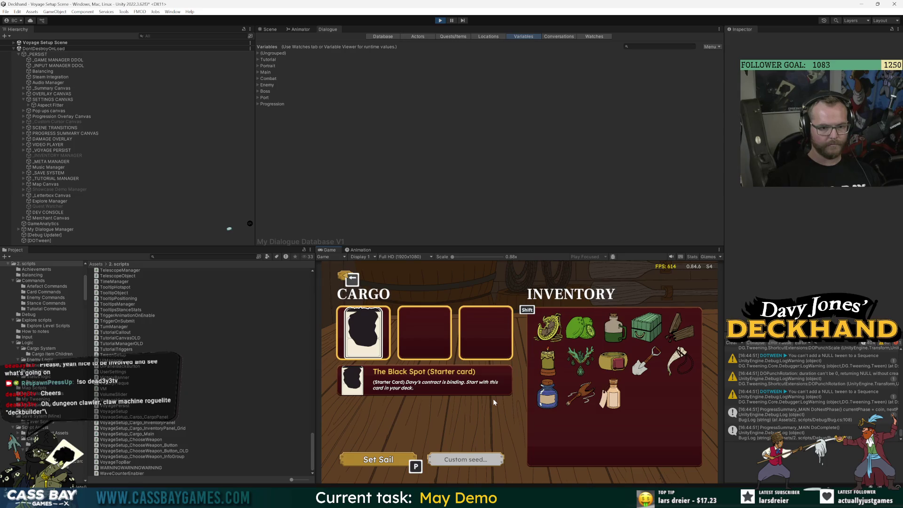
pyautogui.press('shift')
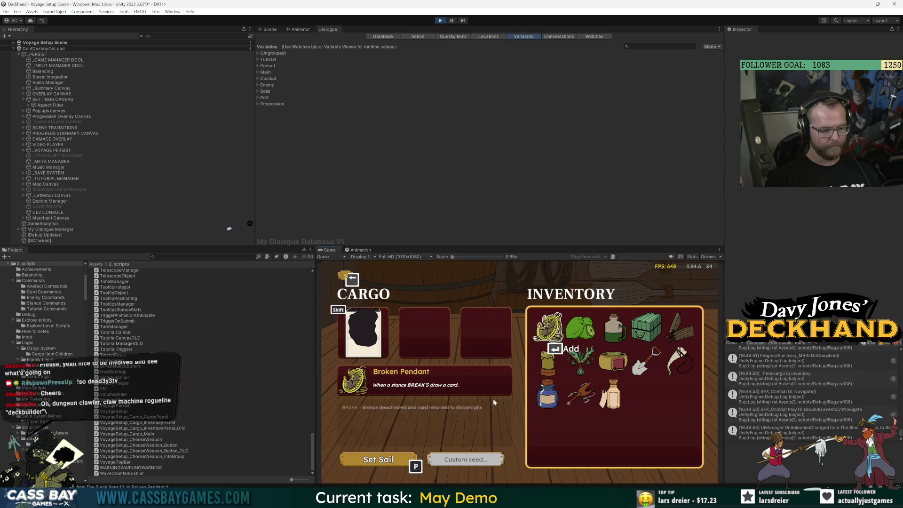
pyautogui.press('Right')
pyautogui.press('Right')
pyautogui.press('Right')
pyautogui.press('Right')
pyautogui.press('Down')
pyautogui.press('Left')
pyautogui.press('Left')
pyautogui.press('Left')
pyautogui.press('Left')
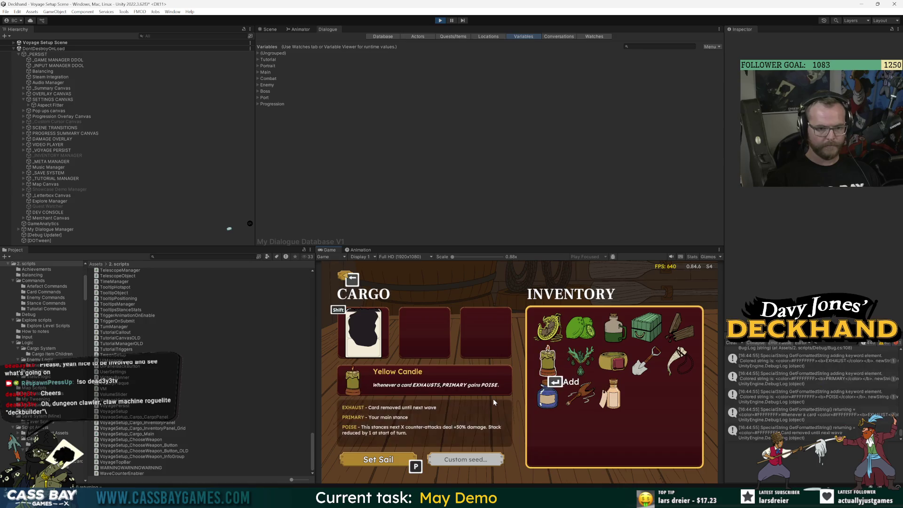
pyautogui.press('Down')
pyautogui.press('Right')
pyautogui.press('Right')
pyautogui.press('Left')
pyautogui.press('Left')
pyautogui.press('Up')
pyautogui.press('Up')
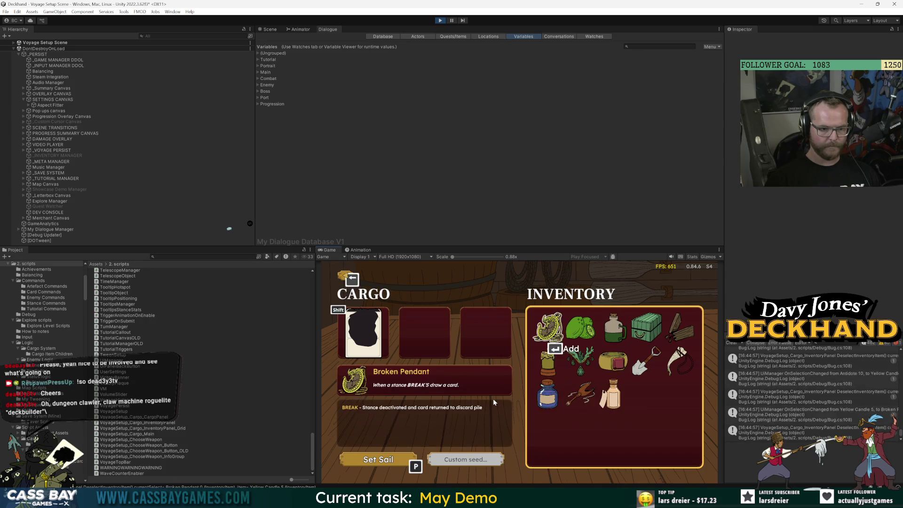
pyautogui.press('Down')
pyautogui.press('Down')
pyautogui.press('Right')
pyautogui.press('Right')
pyautogui.press('Up')
pyautogui.press('Up')
pyautogui.press('Right')
pyautogui.press('Right')
pyautogui.press('Left')
pyautogui.press('Left')
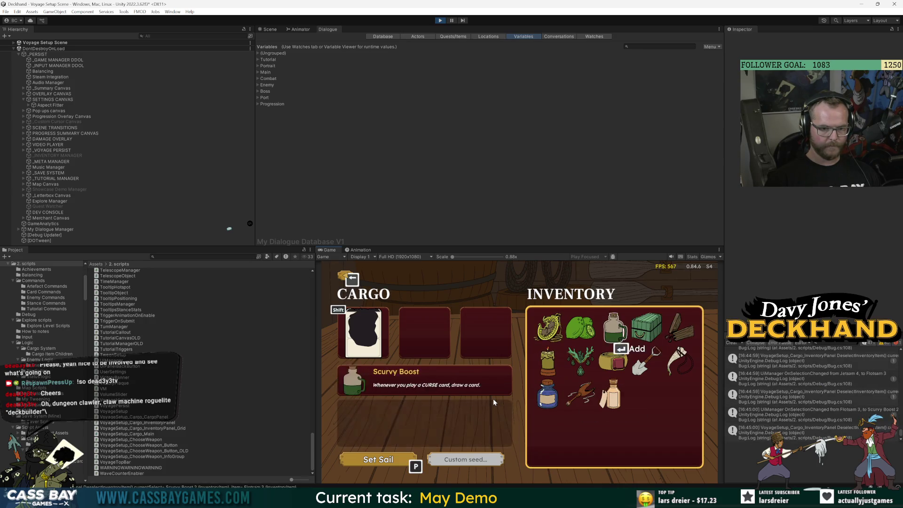
pyautogui.press('Left')
pyautogui.press('Left')
pyautogui.press('Down')
pyautogui.press('Up')
pyautogui.press('Down')
pyautogui.press('Down')
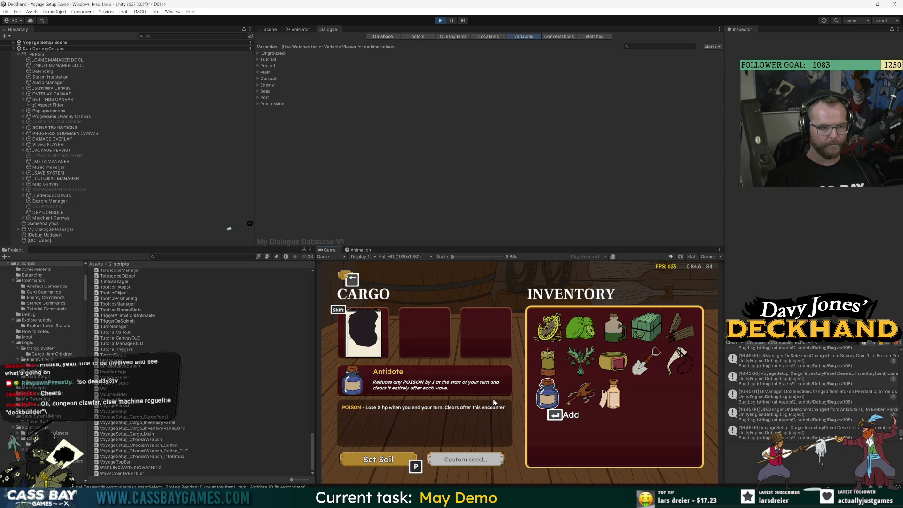
# Switch between cargo slots and inventory, reviewing the Broken Pendant and Peg Leg items.
pyautogui.press('shift')
pyautogui.press('shift')
pyautogui.press('Right')
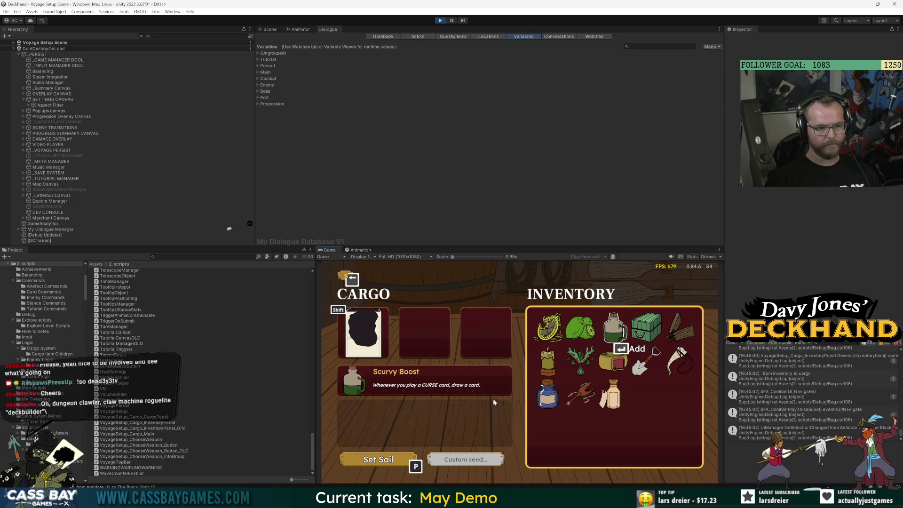
pyautogui.press('Left')
pyautogui.press('Right')
pyautogui.press('Right')
pyautogui.press('Right')
pyautogui.press('Right')
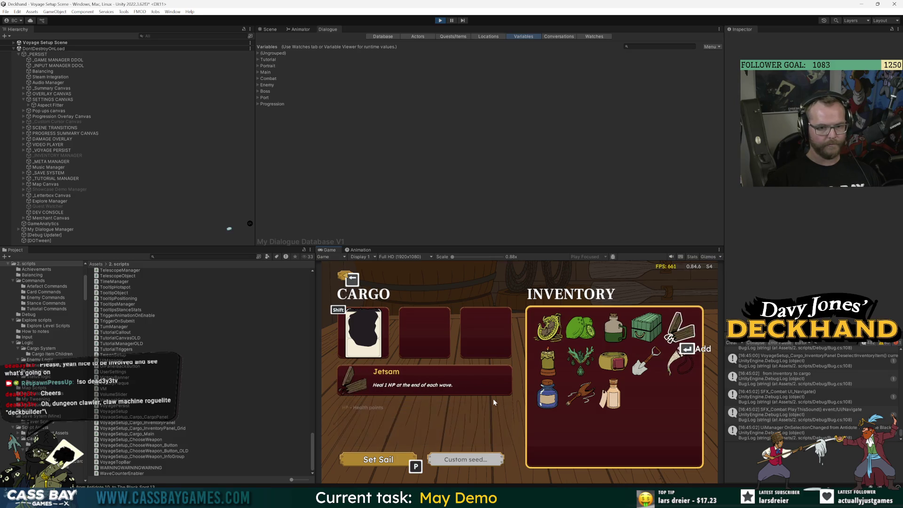
pyautogui.press('Left')
pyautogui.press('Left')
pyautogui.press('Left')
pyautogui.press('Down')
pyautogui.press('Down')
pyautogui.press('Right')
pyautogui.press('Left')
pyautogui.press('Left')
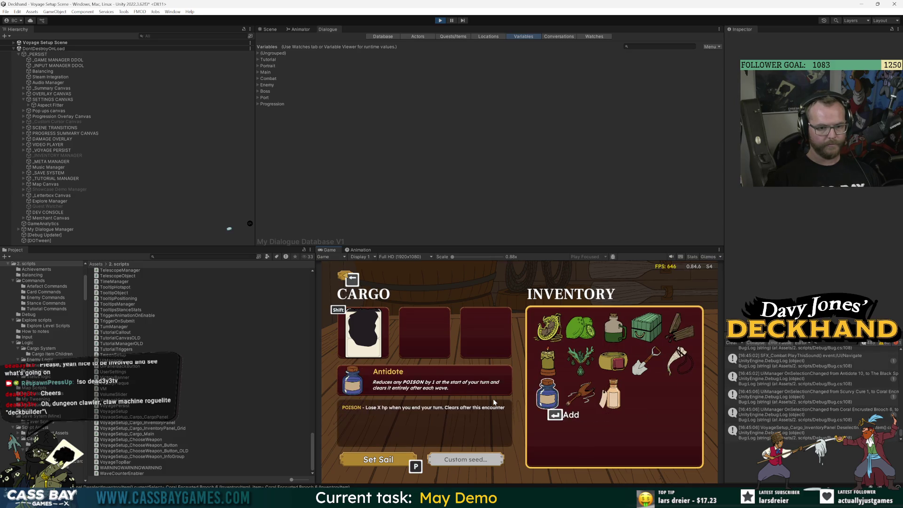
pyautogui.press('shift')
pyautogui.press('shift')
pyautogui.press('shift')
pyautogui.press('shift')
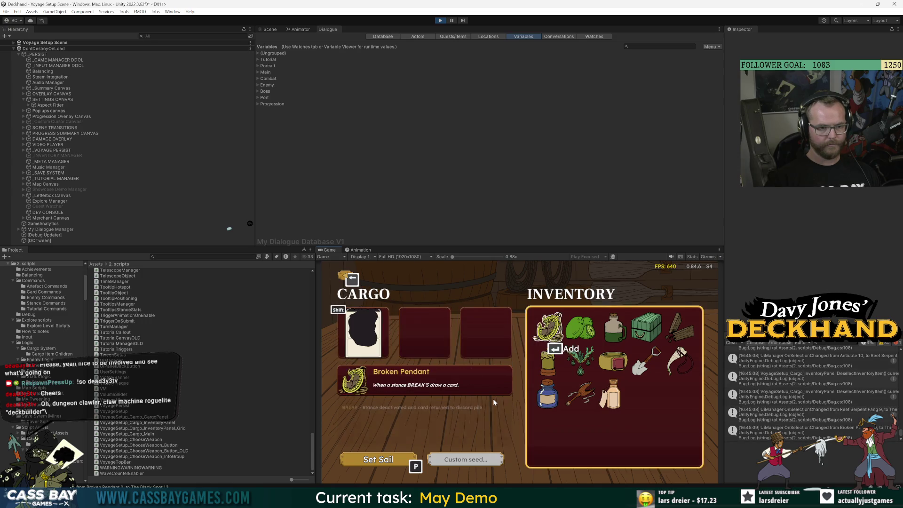
pyautogui.press('shift')
pyautogui.press('shift')
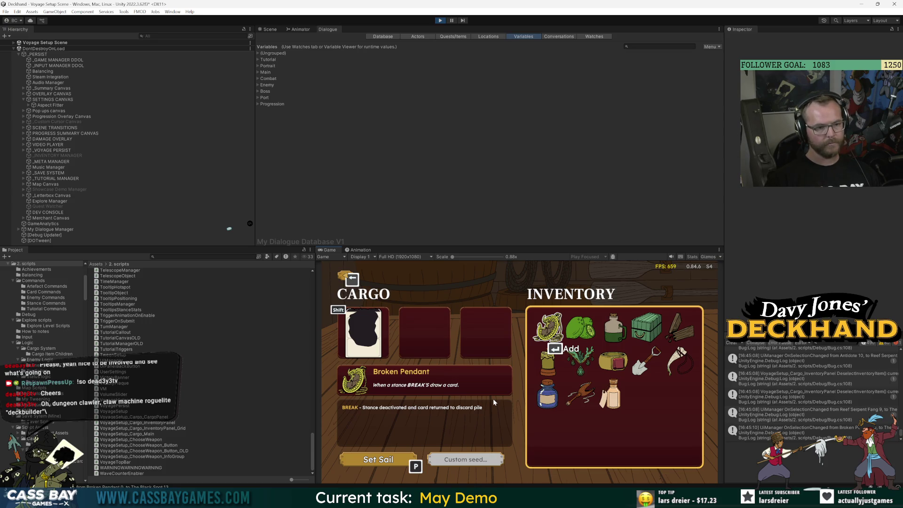
pyautogui.press('Right')
pyautogui.press('Right')
# Stop the playtest and move the back button's R2 Input Icon toward its lower right.
pyautogui.hotkey('ctrl', 'p')
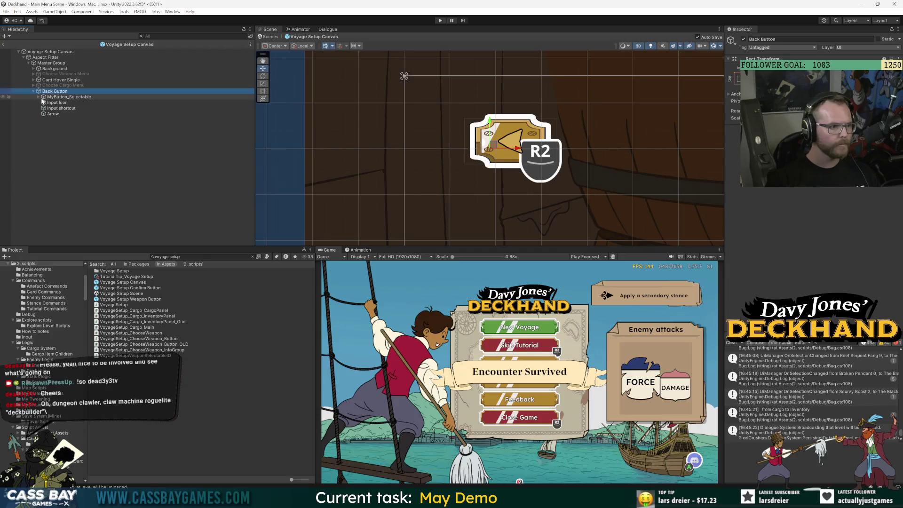
pyautogui.click(60, 110)
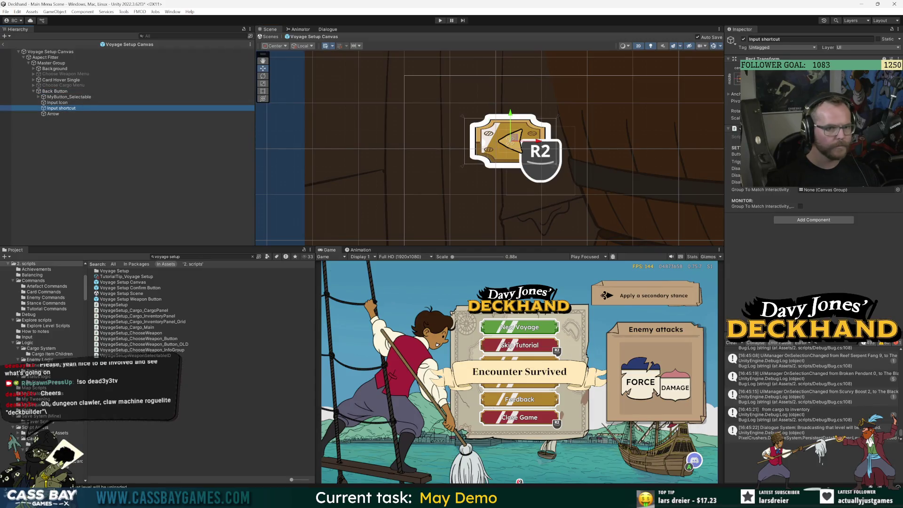
pyautogui.click(67, 103)
pyautogui.keyDown('ctrl'); pyautogui.click(61, 108); pyautogui.keyUp('ctrl')
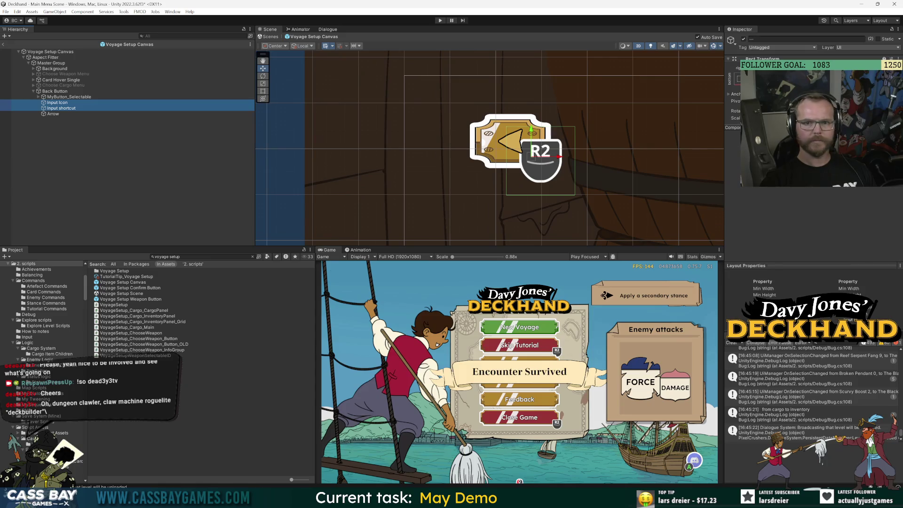
pyautogui.click(76, 109)
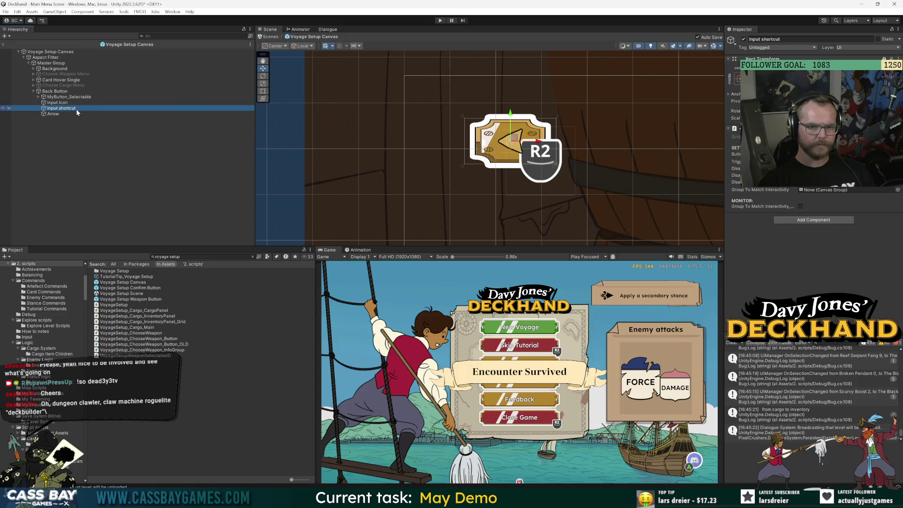
pyautogui.click(78, 103)
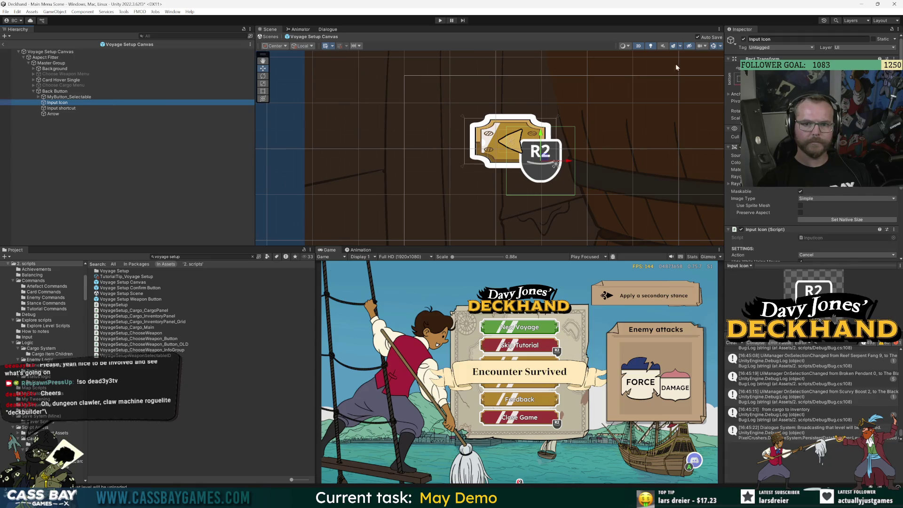
pyautogui.moveTo(555, 164)
pyautogui.mouseDown()
pyautogui.moveTo(571, 161)
pyautogui.moveTo(556, 164)
pyautogui.mouseUp()
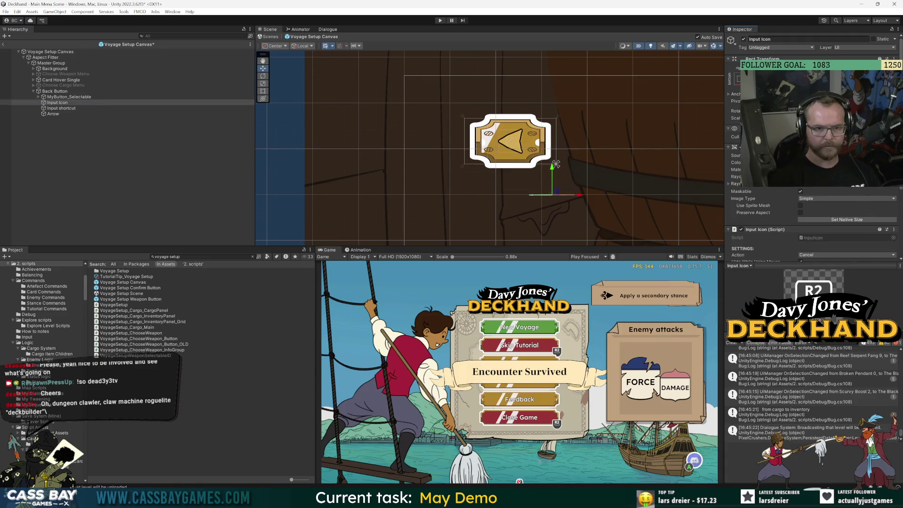
# Place Arrow above Input Icon, set the R2 icon on the back button's right edge, and exit Prefab Mode.
pyautogui.click(67, 103)
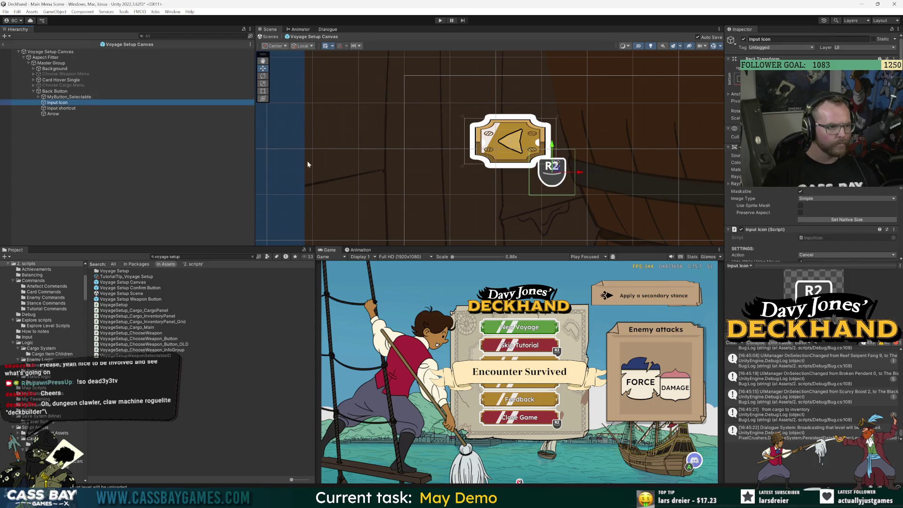
pyautogui.click(53, 113)
pyautogui.moveTo(62, 103); pyautogui.dragTo(60, 100)
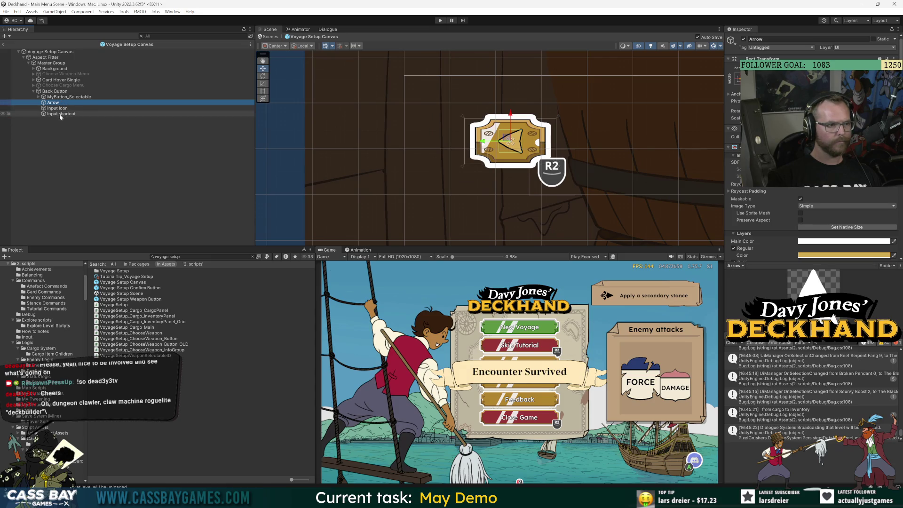
pyautogui.click(59, 114)
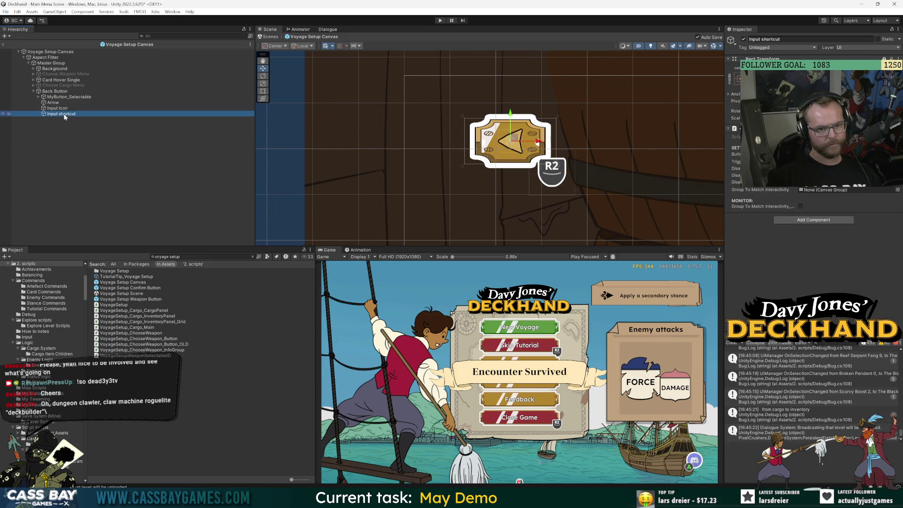
pyautogui.click(63, 109)
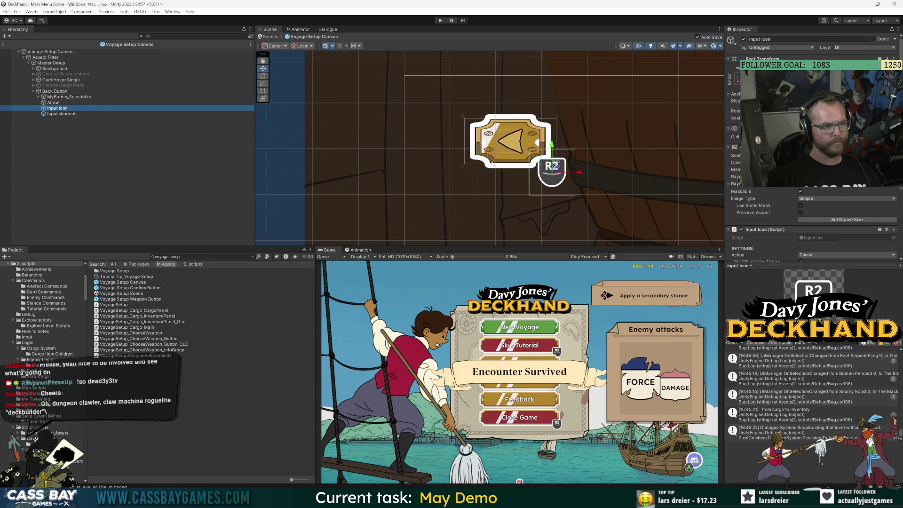
pyautogui.moveTo(562, 171)
pyautogui.mouseDown()
pyautogui.moveTo(524, 146)
pyautogui.moveTo(572, 144)
pyautogui.moveTo(547, 163)
pyautogui.mouseUp()
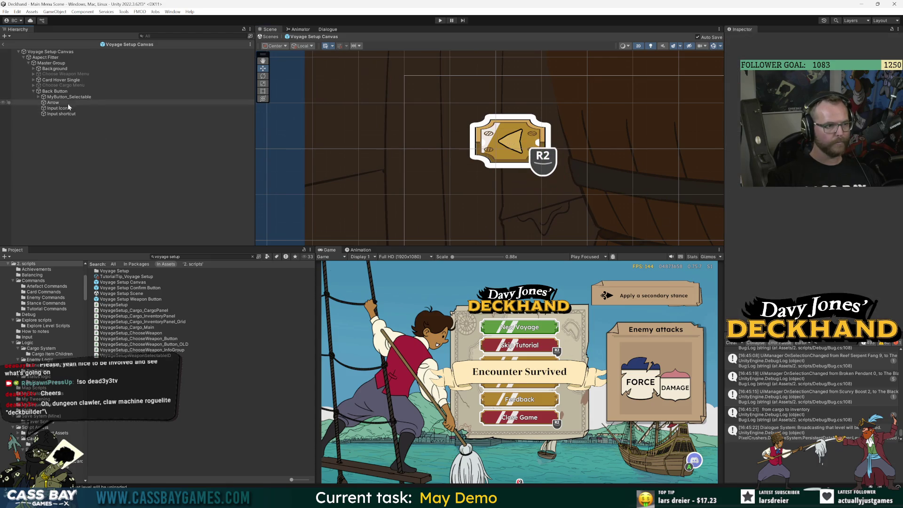
pyautogui.click(71, 92)
pyautogui.click(2, 45)
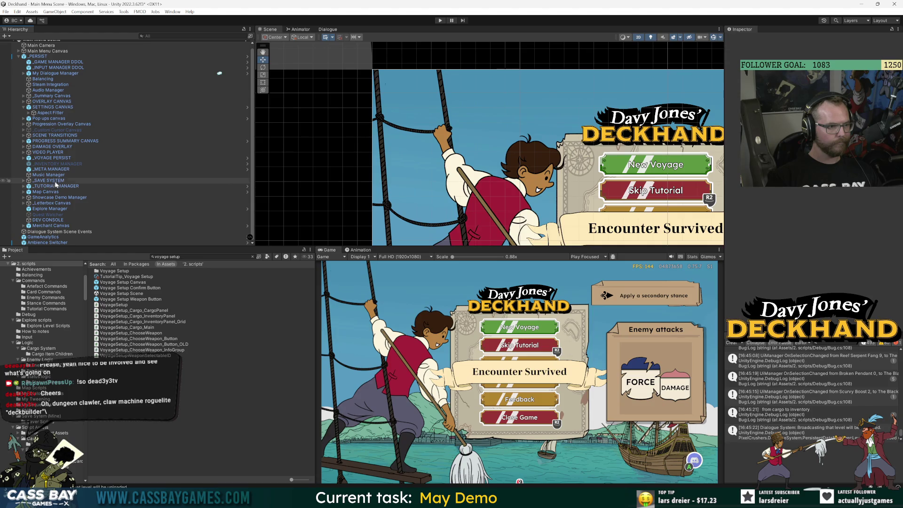
# In the Map Canvas prefab, add the Back Button prefab below BG and delete the old back button.
pyautogui.click(46, 192)
pyautogui.click(247, 192)
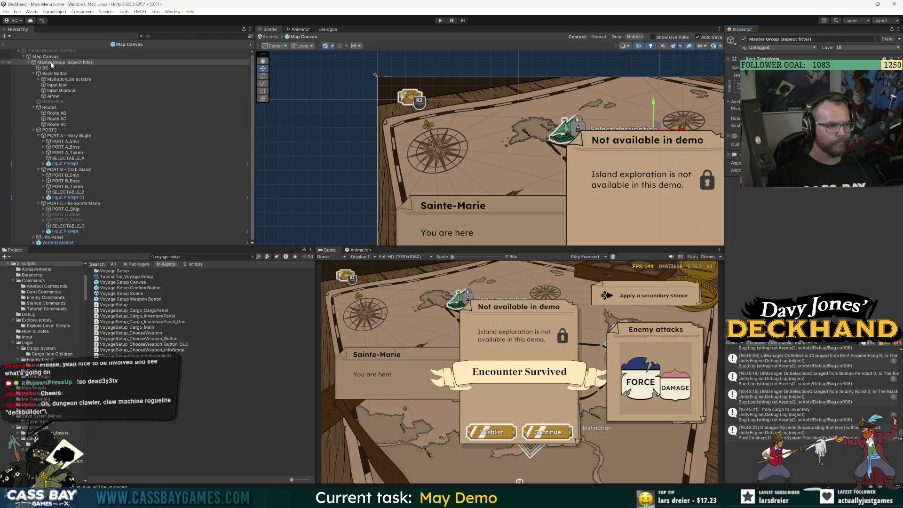
pyautogui.moveTo(53, 68); pyautogui.dragTo(49, 245)
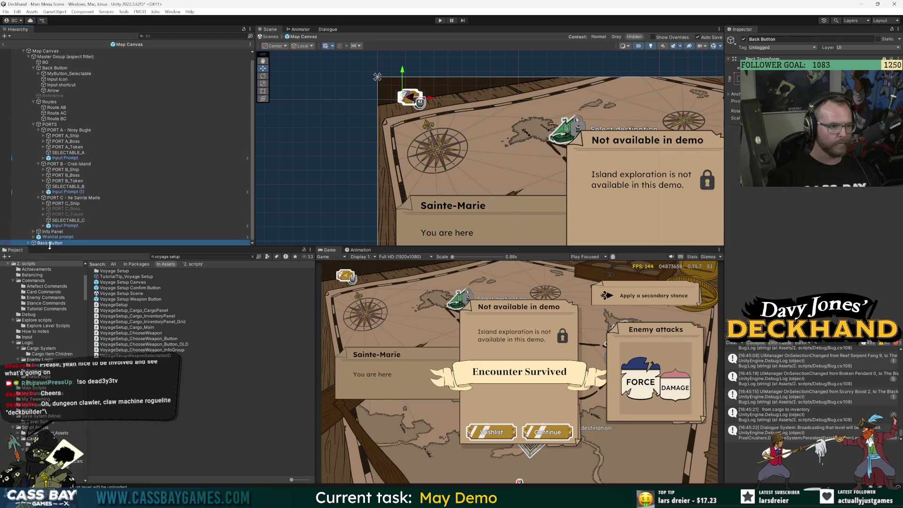
pyautogui.moveTo(71, 67); pyautogui.dragTo(83, 64)
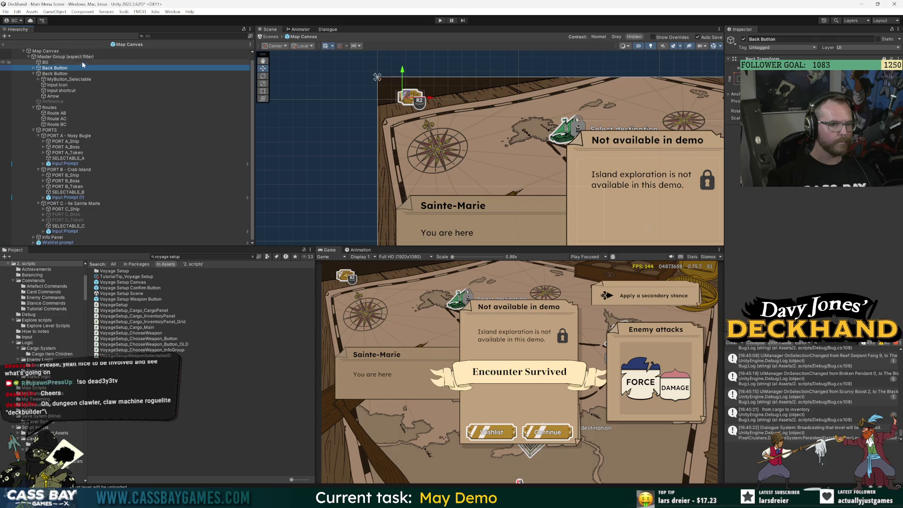
pyautogui.click(66, 74)
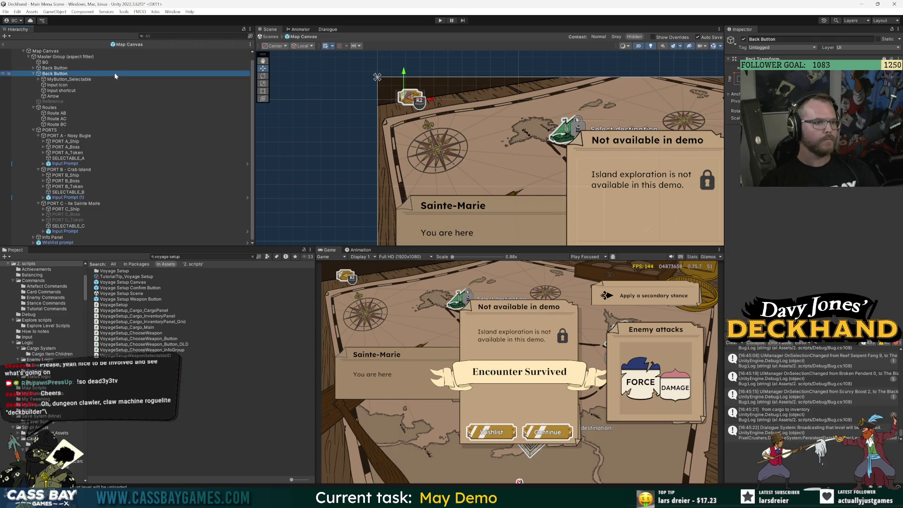
pyautogui.press('Delete')
pyautogui.doubleClick(57, 75)
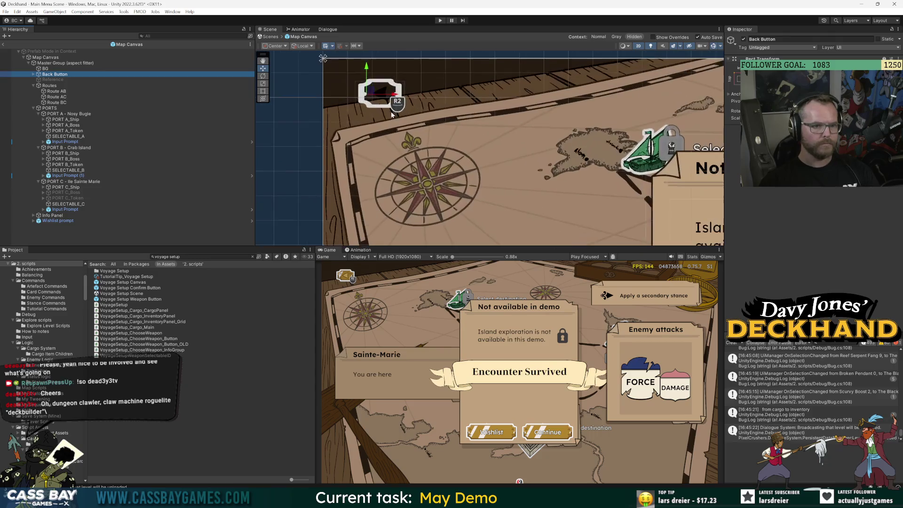
# Choose the function the new back button's MyButton_Selectable calls on click.
pyautogui.click(371, 108)
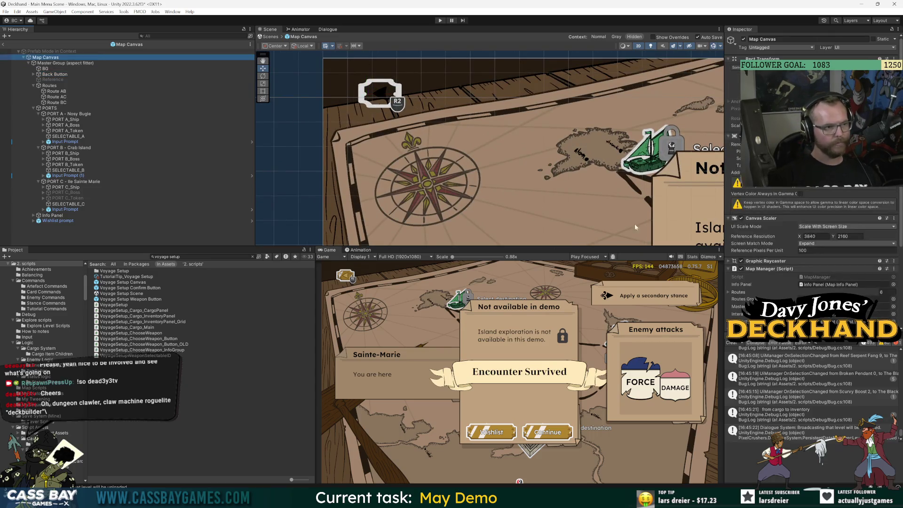
pyautogui.scroll(-5, 770, 247)
pyautogui.click(380, 92)
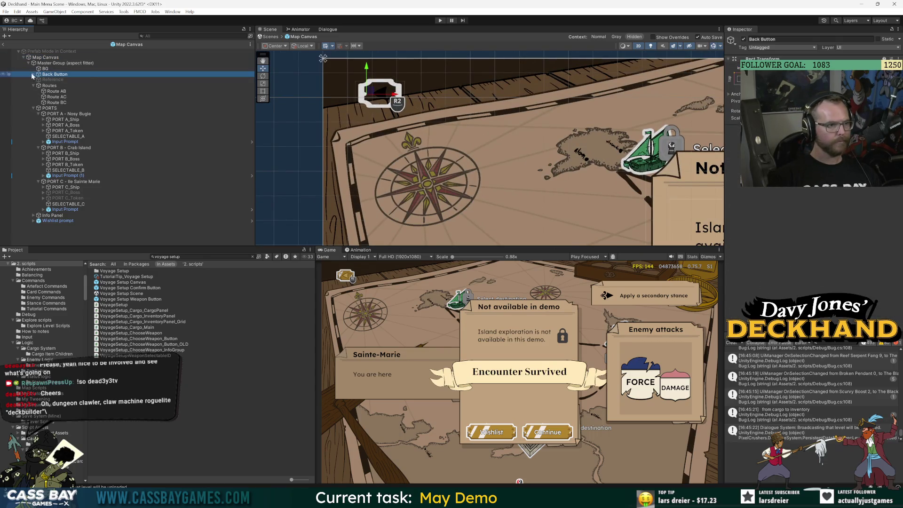
pyautogui.scroll(-5, 759, 225)
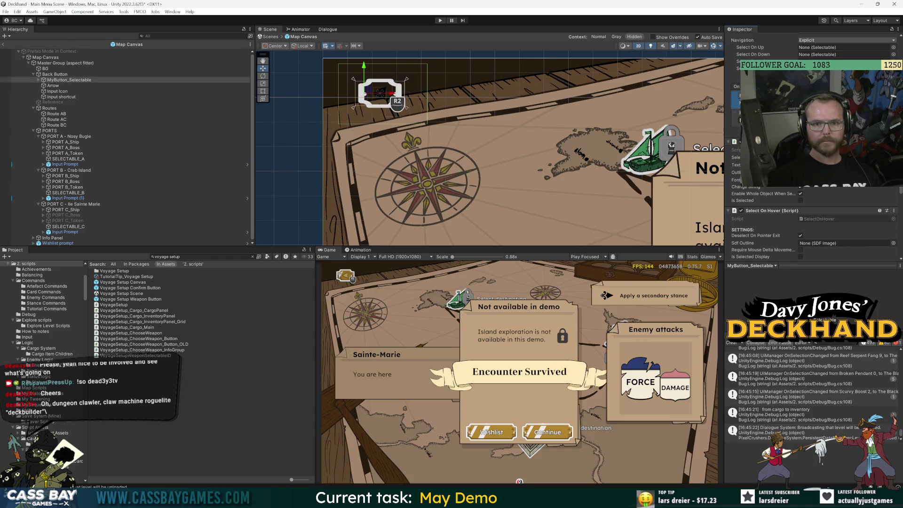
pyautogui.rightClick(700, 150)
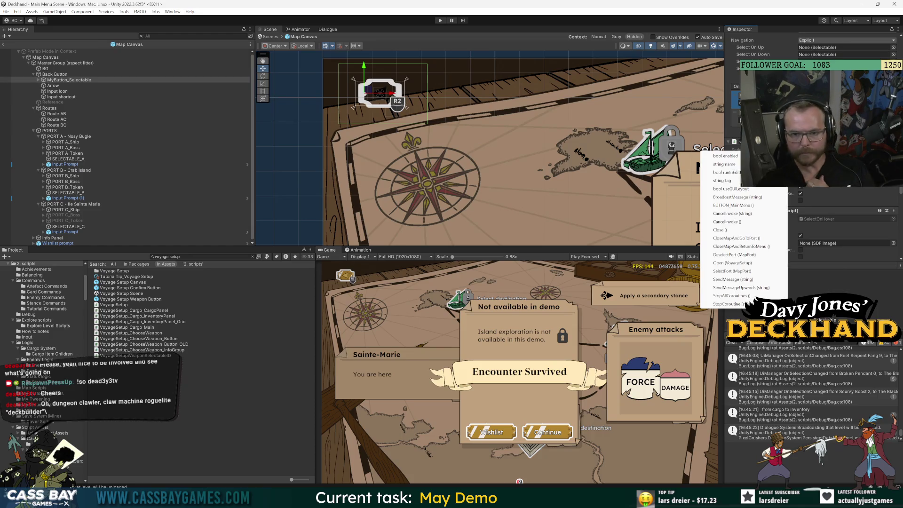
pyautogui.click(751, 206)
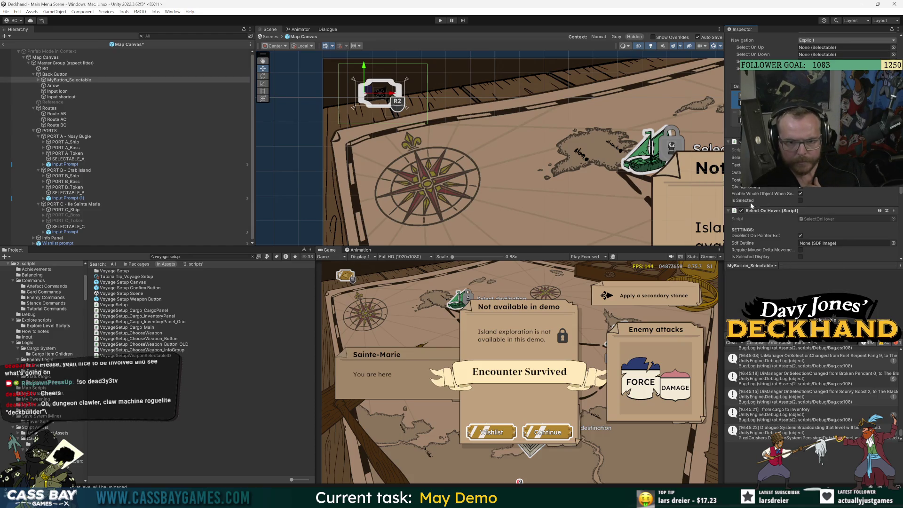
# Leave the Map Canvas prefab and review _PERSIST's pending prefab overrides.
pyautogui.click(4, 44)
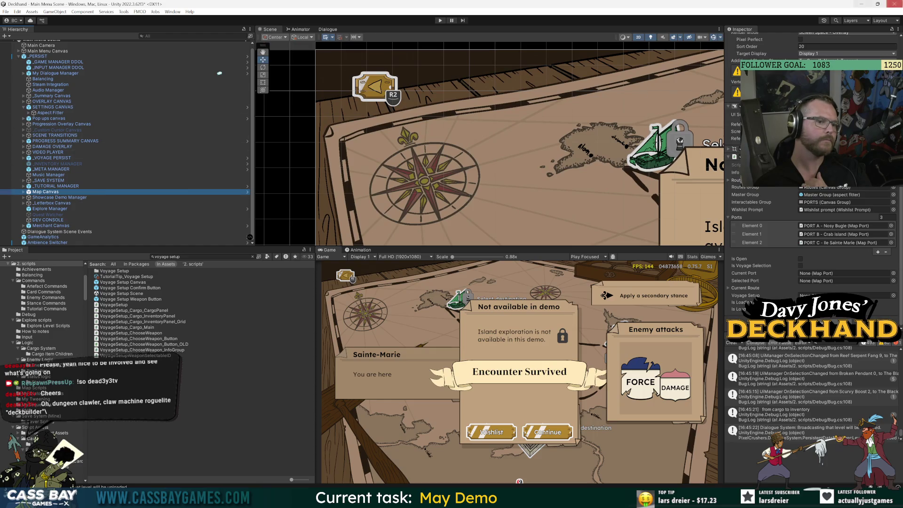
pyautogui.click(247, 192)
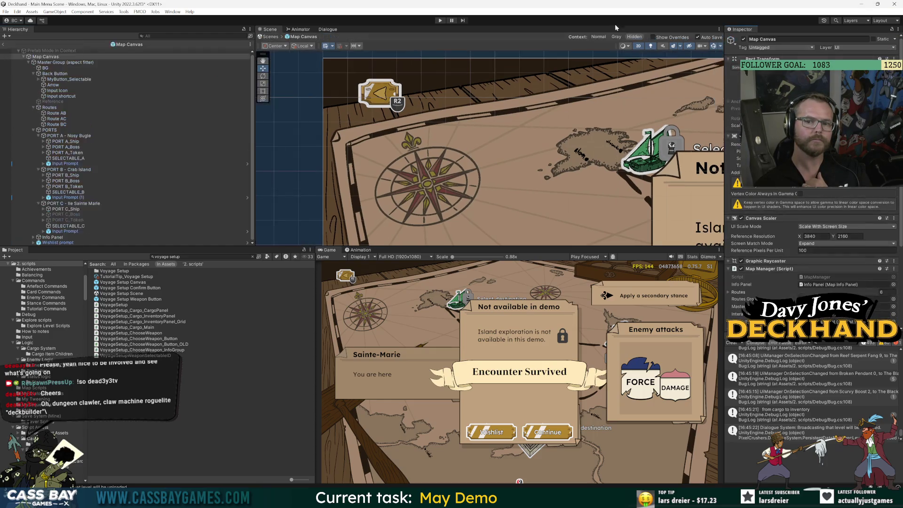
pyautogui.press('Down')
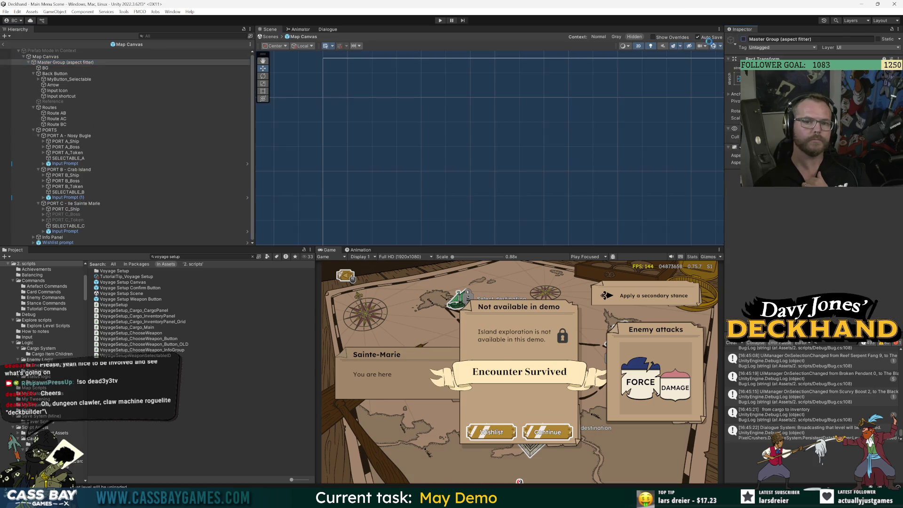
pyautogui.click(3, 44)
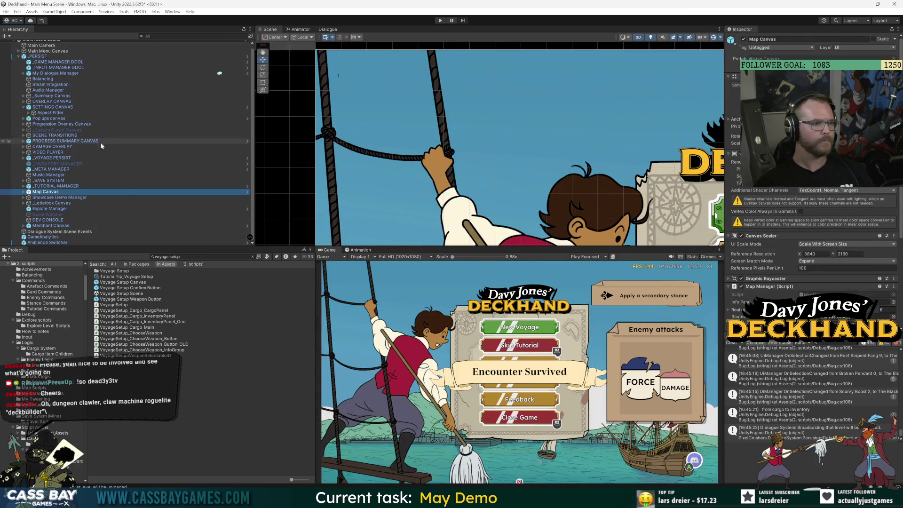
pyautogui.click(157, 56)
pyautogui.click(875, 59)
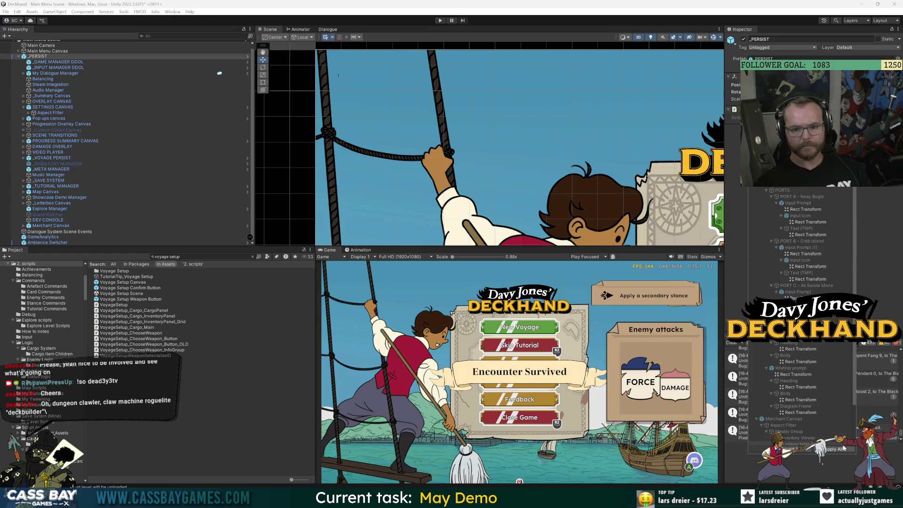
# Play the game, start a New Voyage, cancel and restart, then advance from the island map to weapon selection.
pyautogui.click(440, 21)
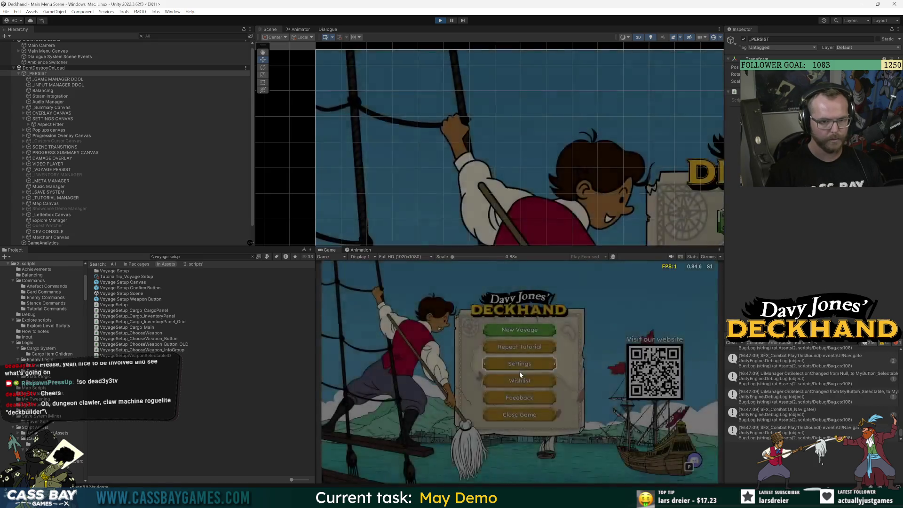
pyautogui.press('Return')
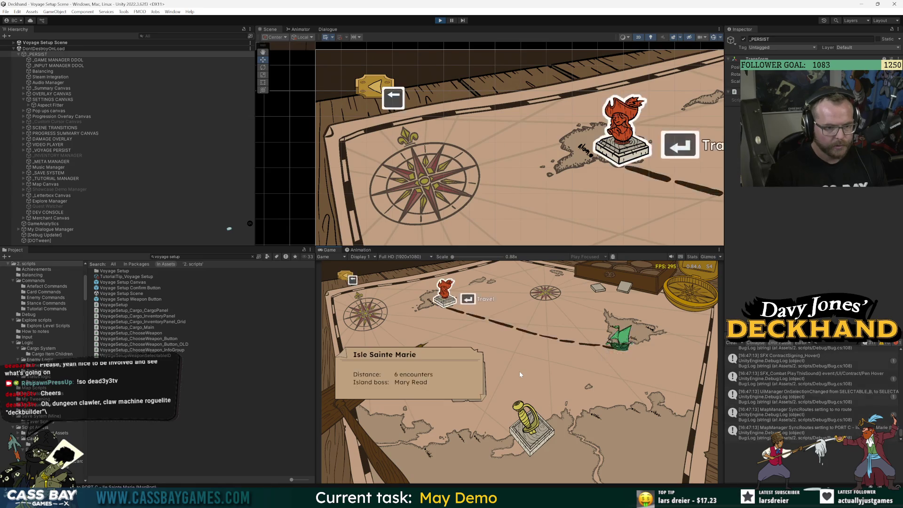
pyautogui.press('Escape')
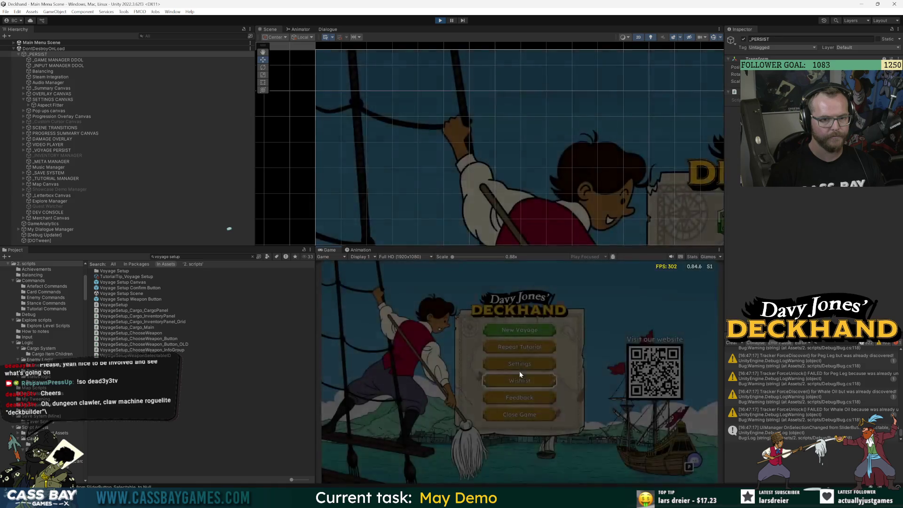
pyautogui.press('Return')
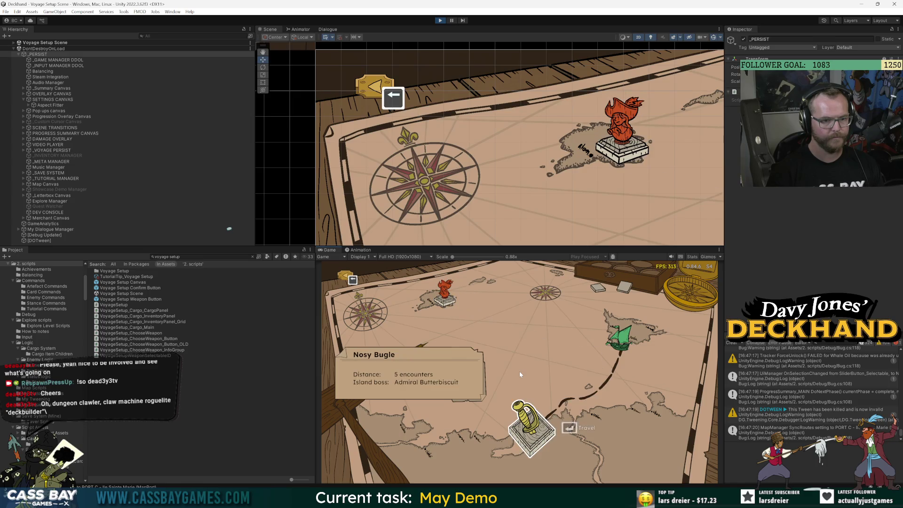
pyautogui.press('Escape')
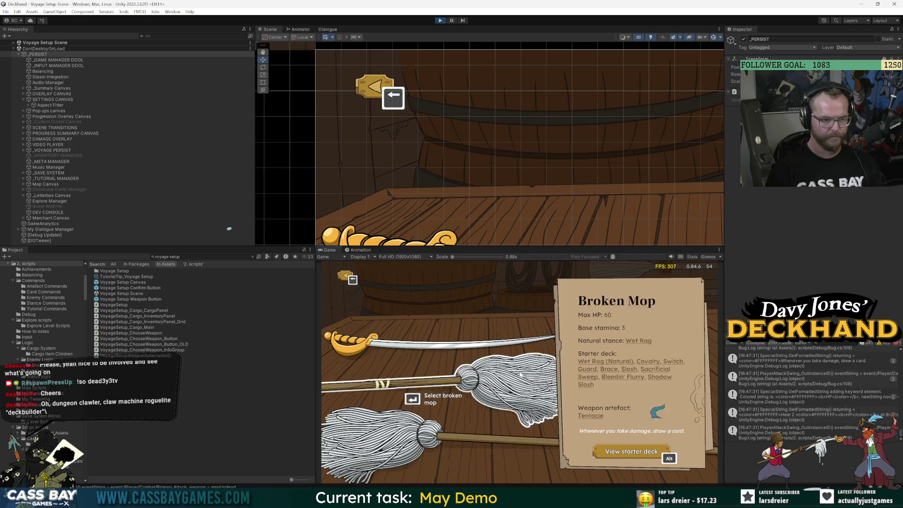
# Continue to the cargo screen and browse items such as Ring of Riposte, Peg Leg and Whale Oil.
pyautogui.press('Return')
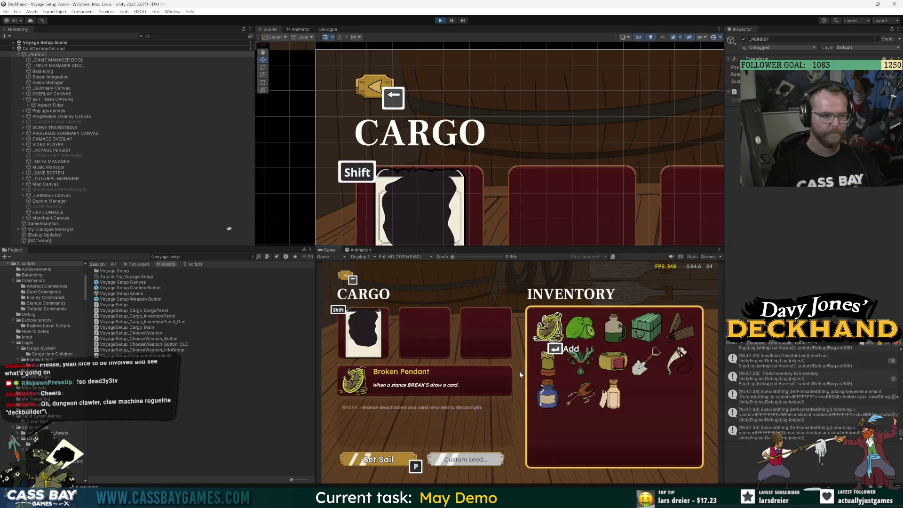
pyautogui.press('Left')
pyautogui.press('Left')
pyautogui.press('Left')
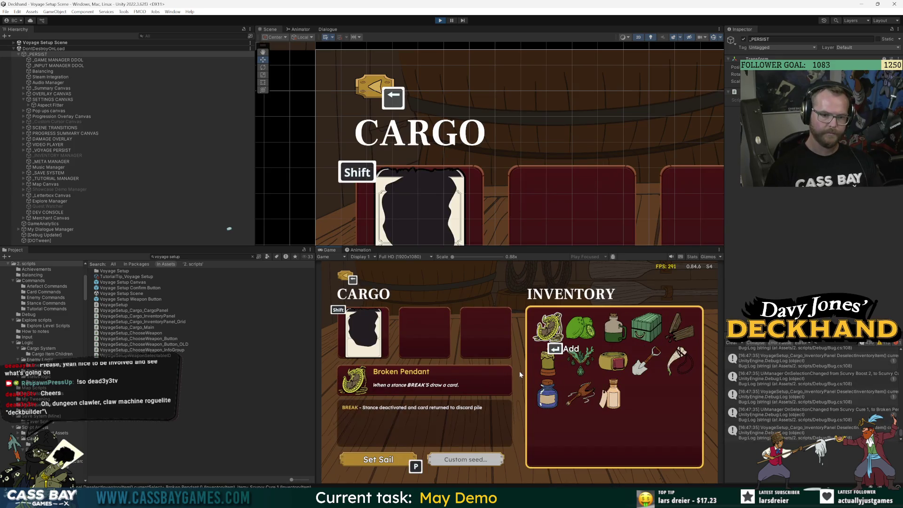
pyautogui.press('Down')
pyautogui.press('Right')
pyautogui.press('Right')
pyautogui.press('Right')
pyautogui.press('Left')
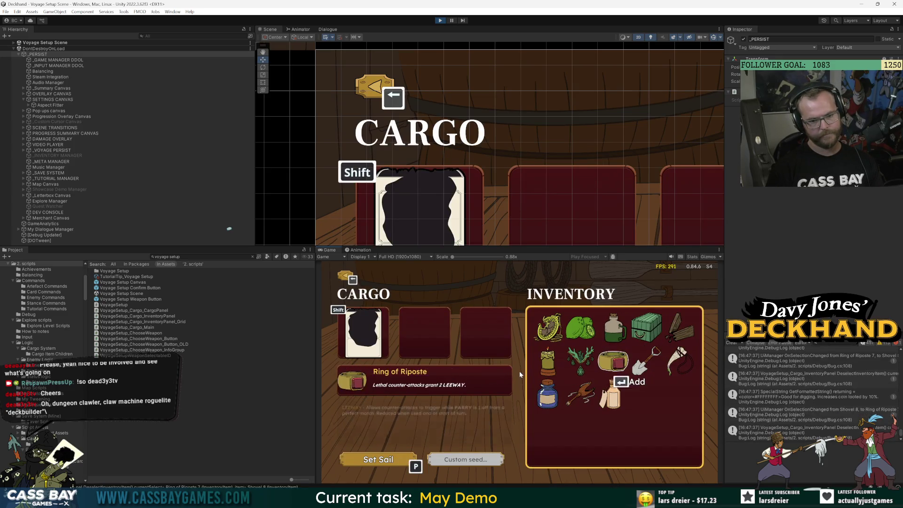
pyautogui.press('Down')
pyautogui.press('Left')
pyautogui.press('Left')
pyautogui.press('Right')
pyautogui.press('Right')
pyautogui.press('Up')
pyautogui.press('Up')
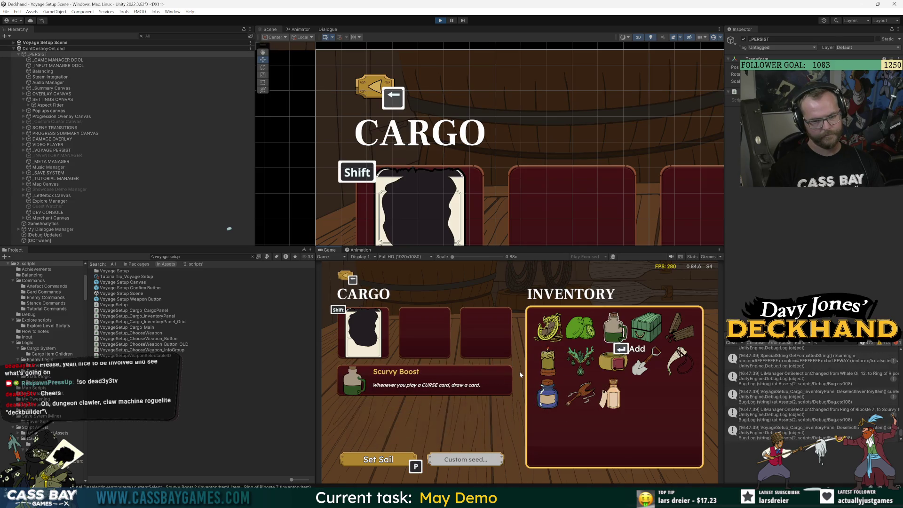
pyautogui.press('Down')
pyautogui.press('Down')
pyautogui.press('Left')
pyautogui.press('Left')
pyautogui.press('Right')
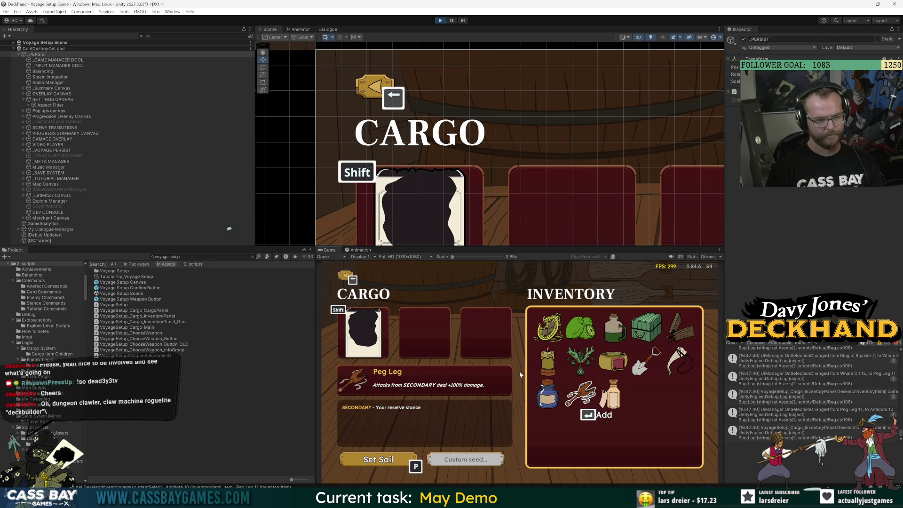
pyautogui.press('Right')
pyautogui.press('Left')
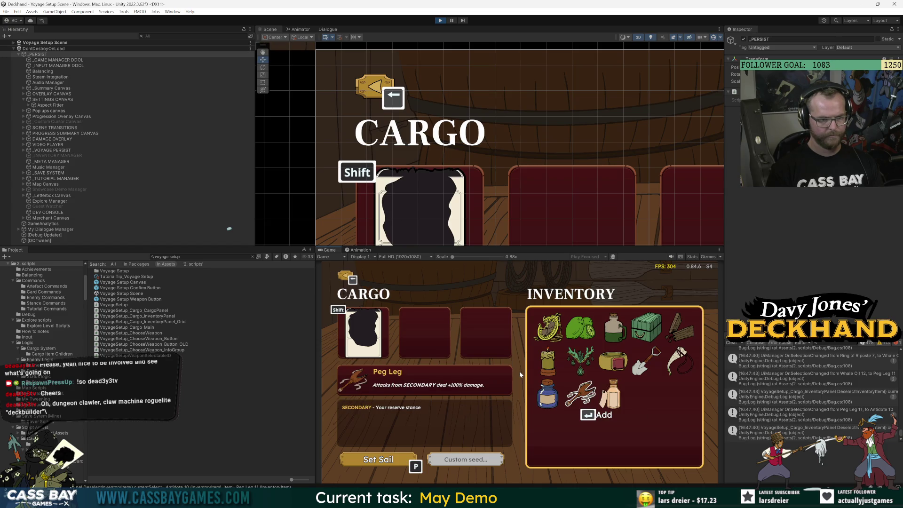
pyautogui.press('Right')
pyautogui.press('Left')
# Back out to weapon choice, compare Saber and Mop details, and preview the Saber starter deck.
pyautogui.press('Escape')
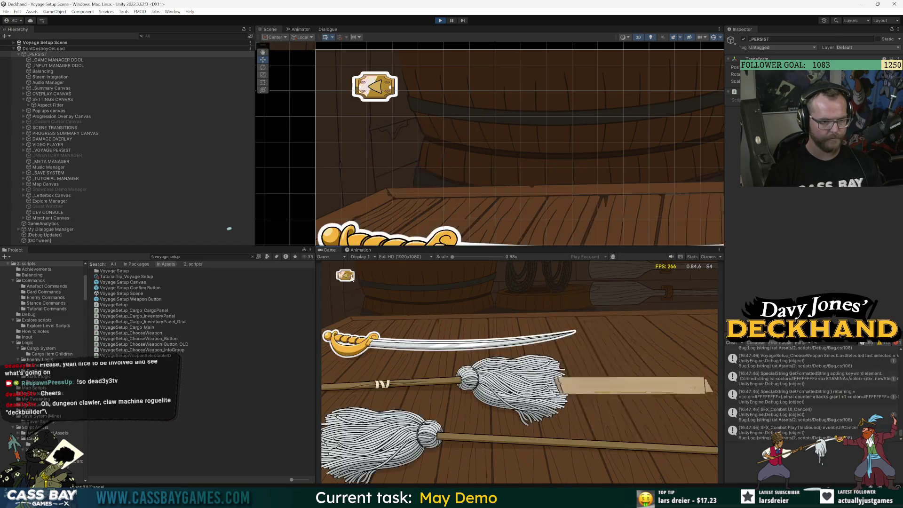
pyautogui.press('Down')
pyautogui.press('Up')
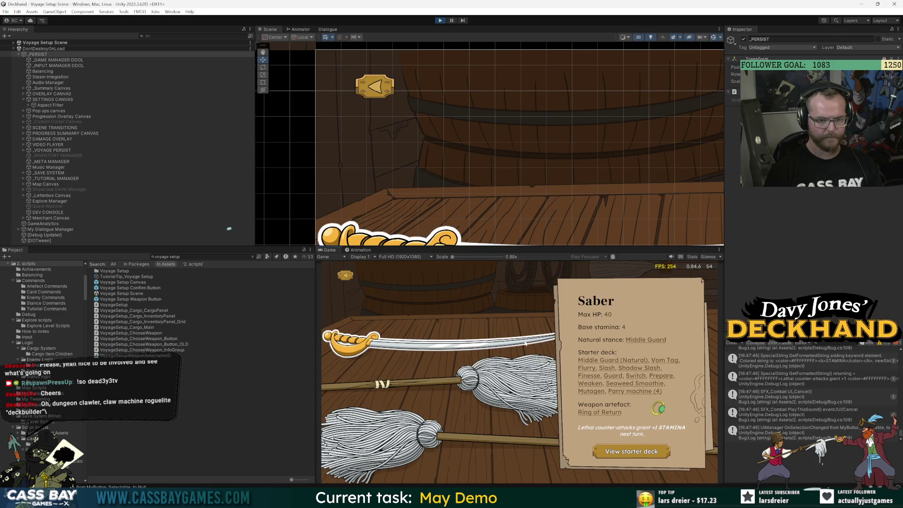
pyautogui.press('Return')
pyautogui.press('Escape')
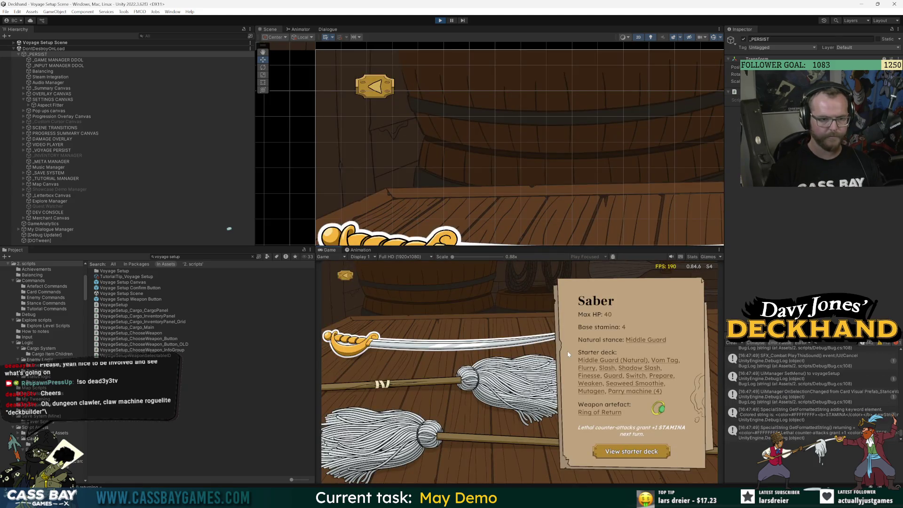
pyautogui.press('Up')
pyautogui.press('Up')
# Open the Mop starter deck and check the Slash card in its bottom row.
pyautogui.press('Return')
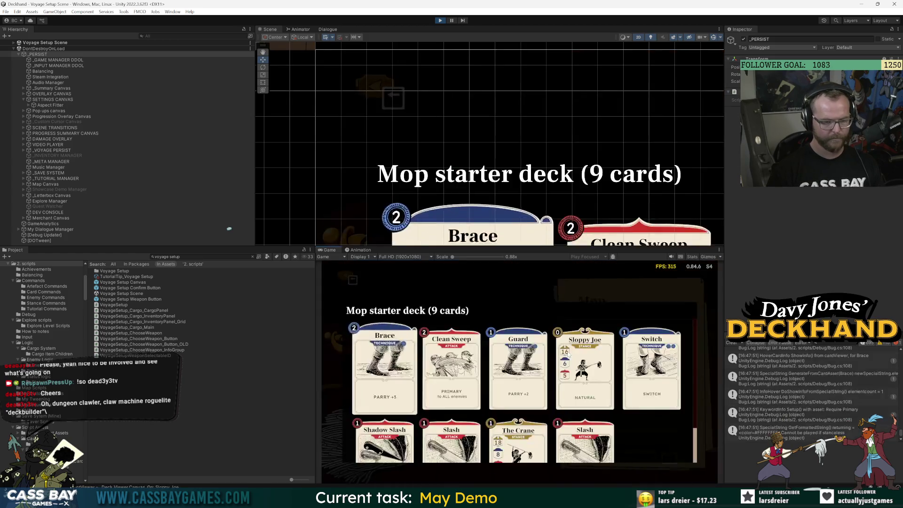
pyautogui.press('Down')
pyautogui.press('Right')
pyautogui.press('Right')
pyautogui.press('Right')
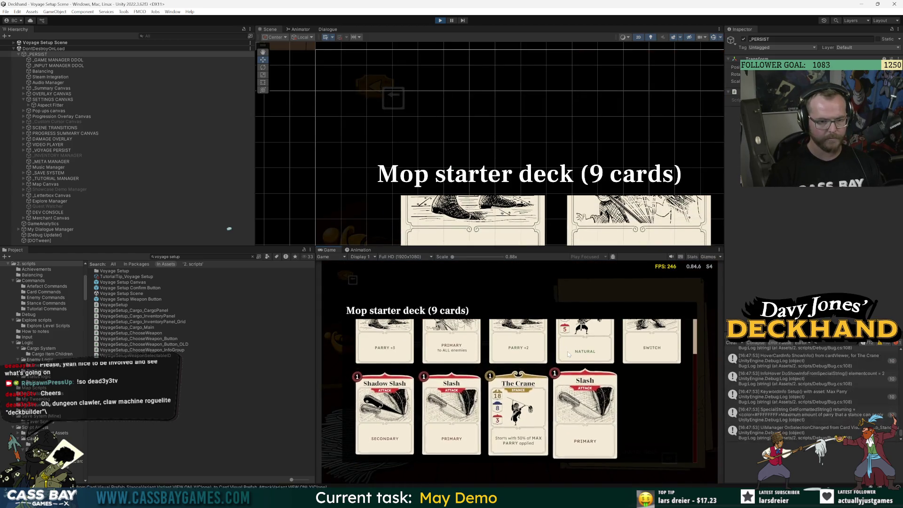
pyautogui.press('Up')
pyautogui.press('Escape')
# Switch to the Saber and scroll through its 16-card starter deck.
pyautogui.press('Down')
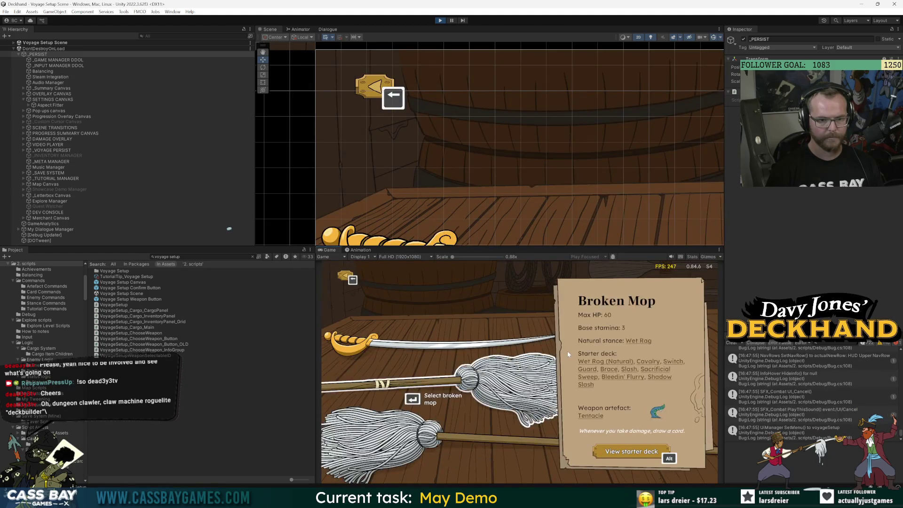
pyautogui.press('Down')
pyautogui.press('alt')
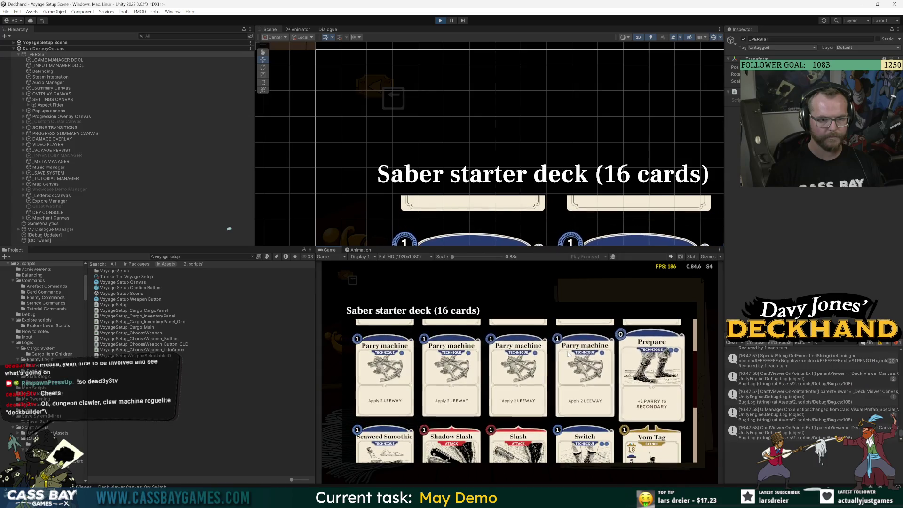
pyautogui.scroll(3, 568, 354)
pyautogui.press('Escape')
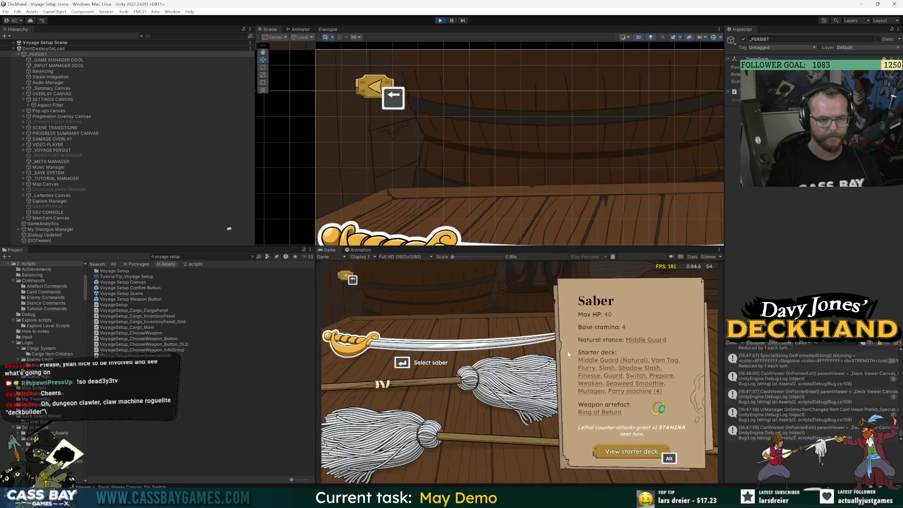
pyautogui.press('Down')
pyautogui.press('Up')
pyautogui.press('alt')
pyautogui.scroll(-5, 569, 355)
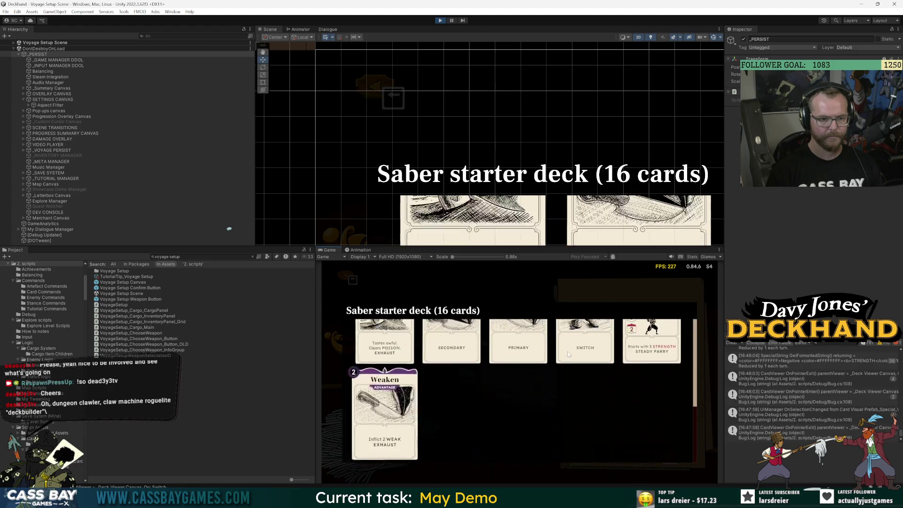
pyautogui.scroll(5, 568, 354)
pyautogui.press('Escape')
# Switch to the Broken Mop, scroll through its 9-card starter deck, and close it.
pyautogui.press('Down')
pyautogui.press('alt')
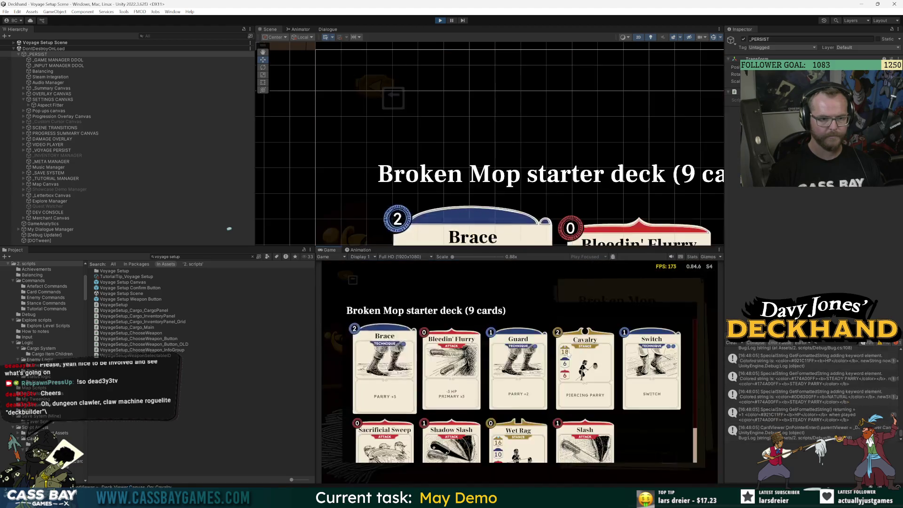
pyautogui.scroll(-2, 567, 351)
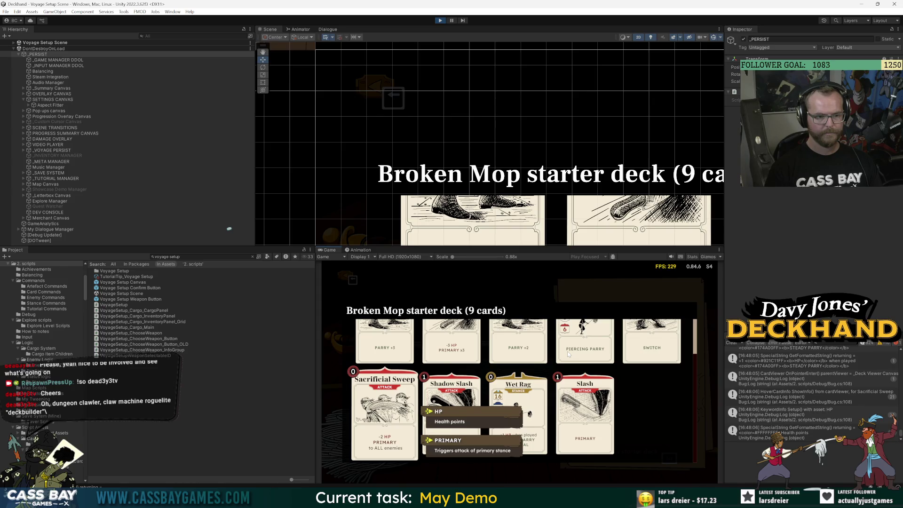
pyautogui.scroll(2, 568, 354)
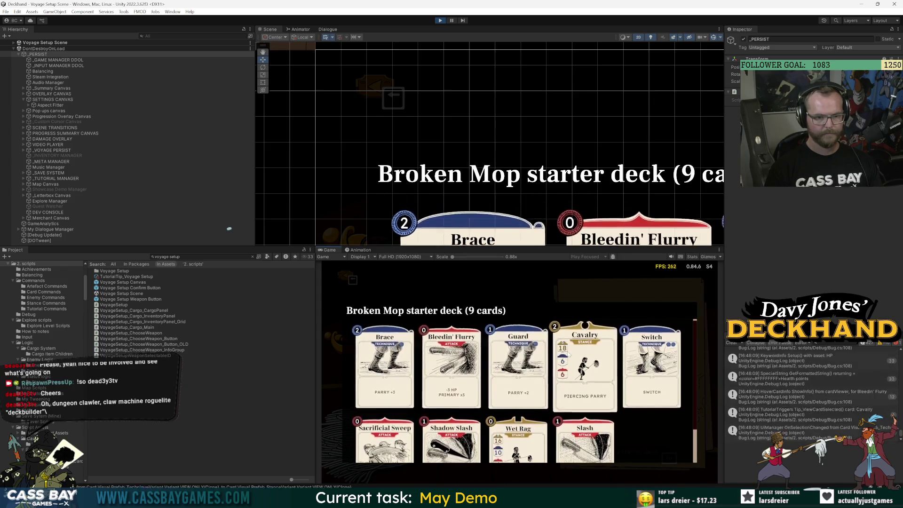
pyautogui.scroll(-2, 569, 354)
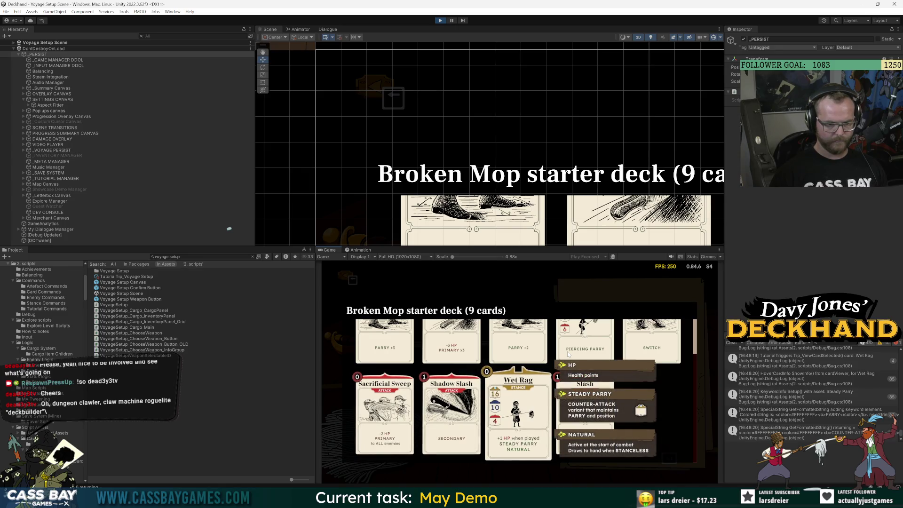
pyautogui.scroll(3, 568, 355)
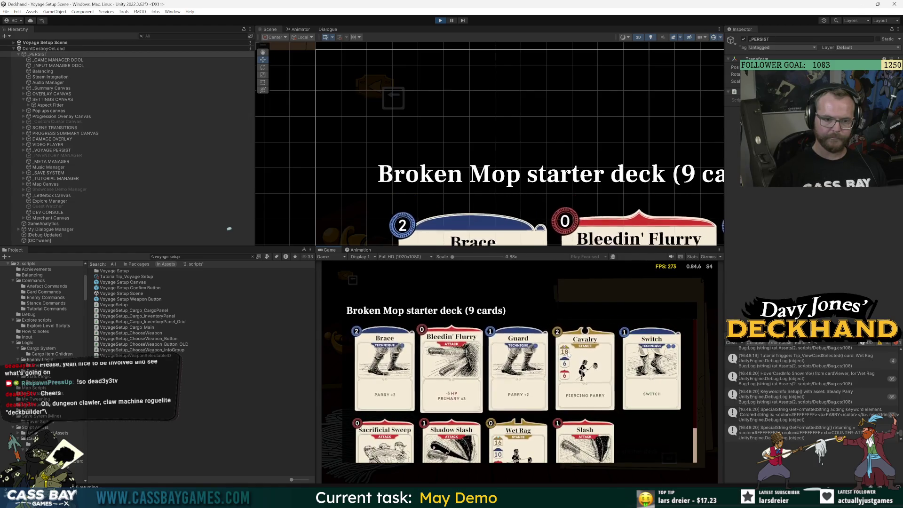
pyautogui.click(568, 353)
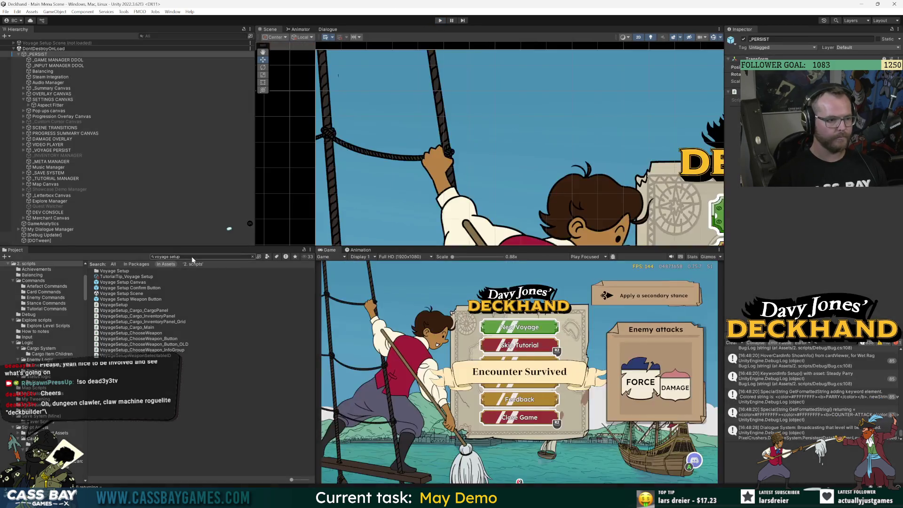
# Search the Project for 'cavalry' and select Card_47_Stance_MopAlive_Cavalry.
pyautogui.click(192, 256)
pyautogui.write('cavalry')
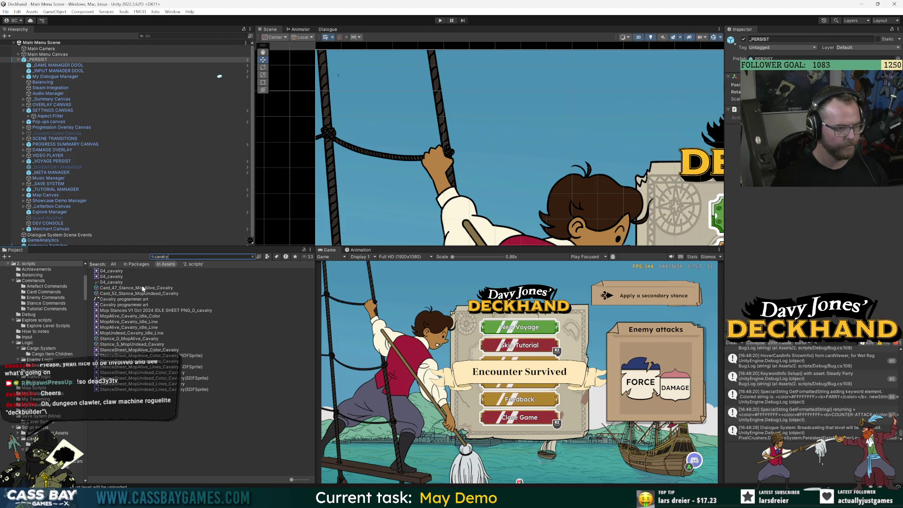
pyautogui.click(142, 288)
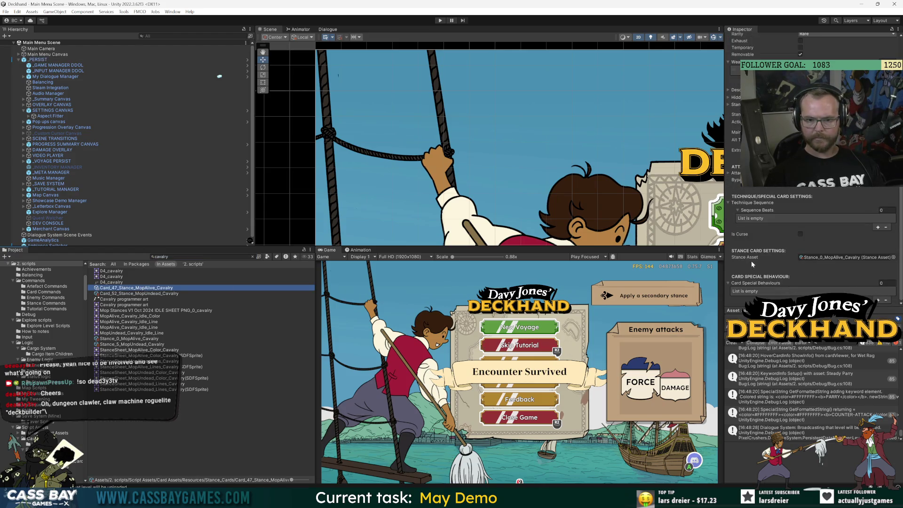
# Select the MopUndead and MopAlive Cavalry stance assets together and set their Main Attack damage to 8.
pyautogui.click(150, 293)
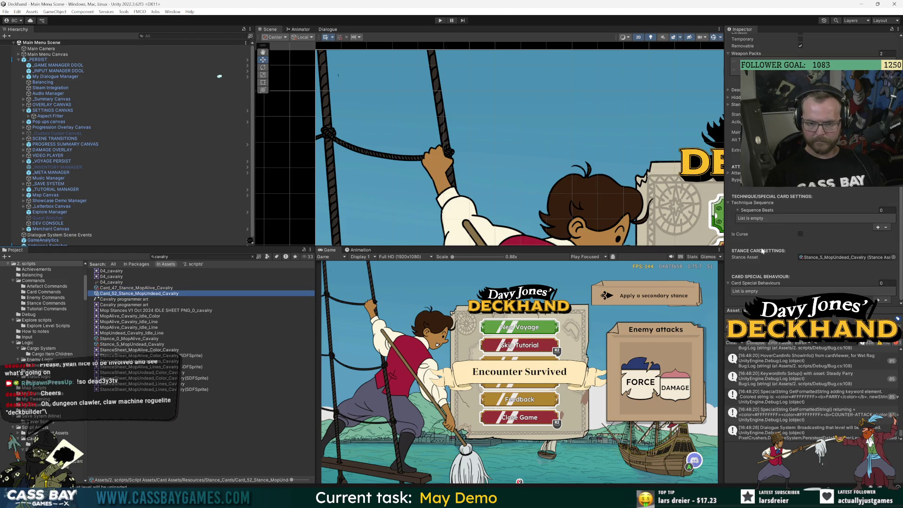
pyautogui.doubleClick(823, 254)
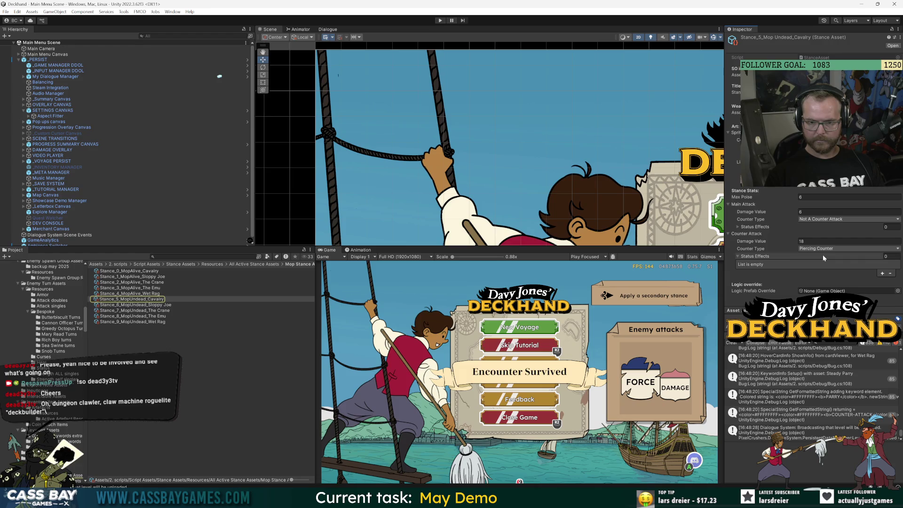
pyautogui.click(136, 299)
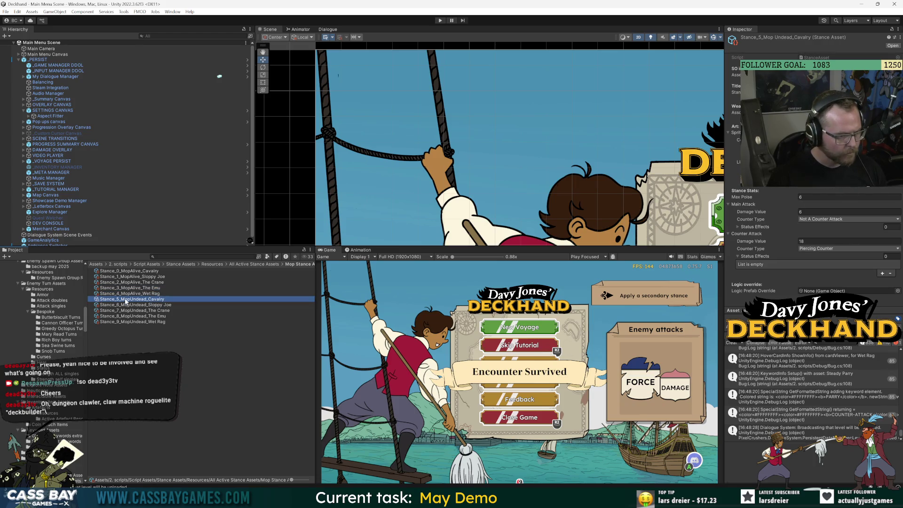
pyautogui.keyDown('ctrl'); pyautogui.click(159, 272); pyautogui.keyUp('ctrl')
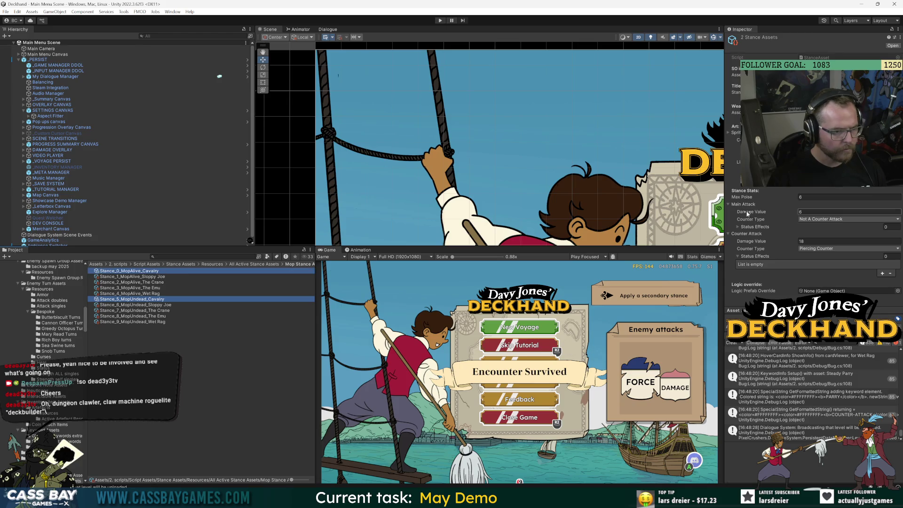
pyautogui.click(811, 239)
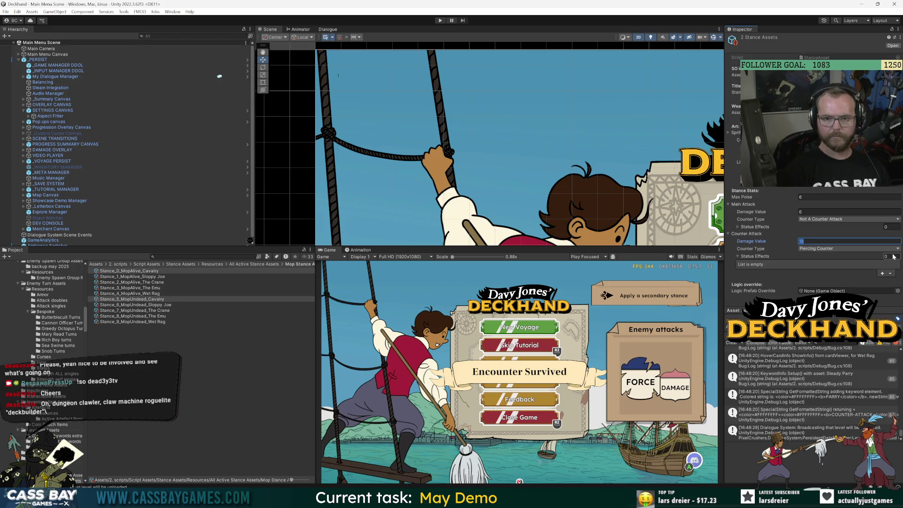
pyautogui.click(814, 212)
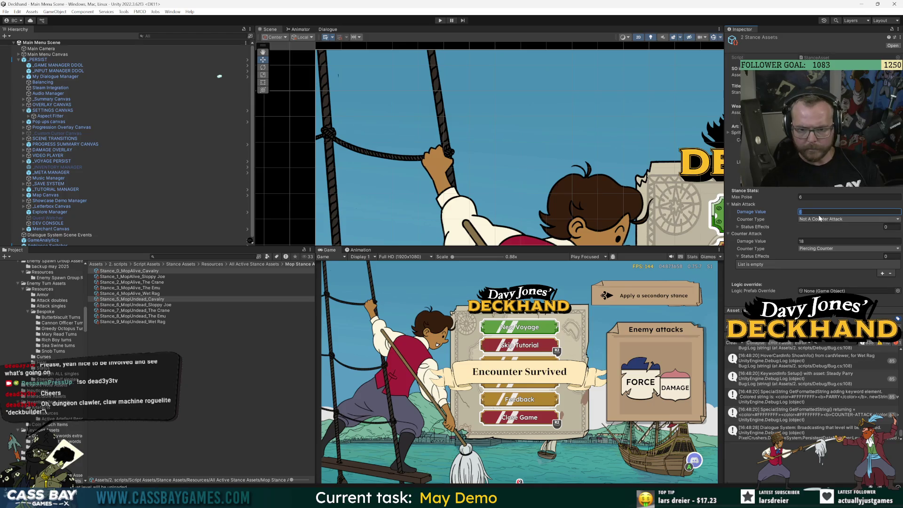
pyautogui.write('8')
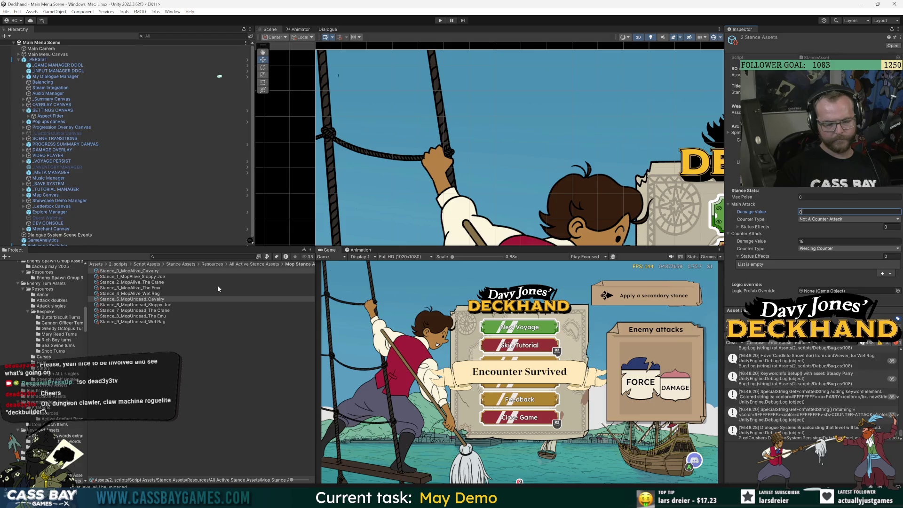
pyautogui.click(155, 299)
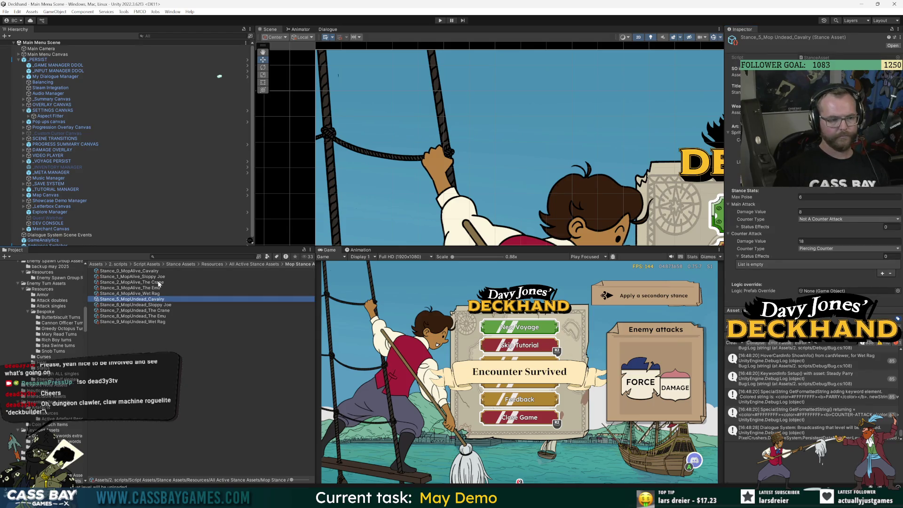
pyautogui.keyDown('ctrl'); pyautogui.click(129, 271); pyautogui.keyUp('ctrl')
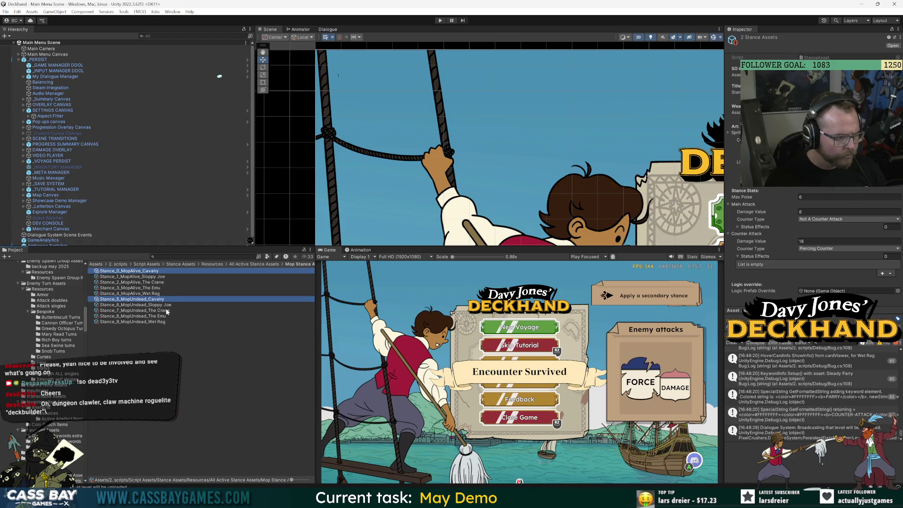
# Review the Wet Rag stance assets, then filter the Project window by 'wet rag'.
pyautogui.click(161, 322)
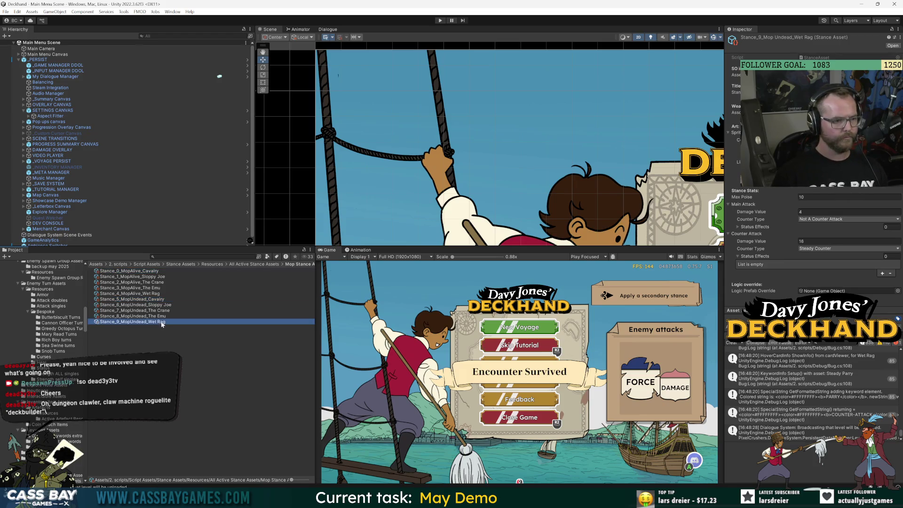
pyautogui.keyDown('ctrl'); pyautogui.click(136, 293); pyautogui.keyUp('ctrl')
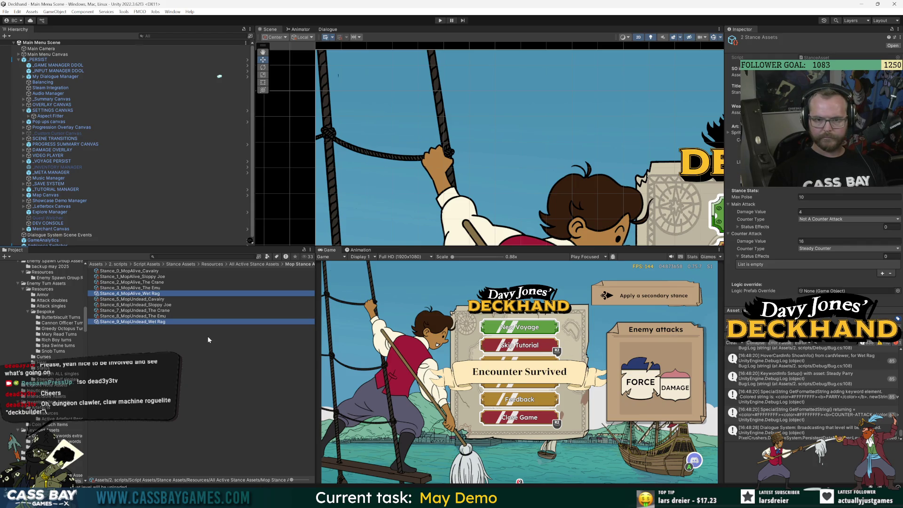
pyautogui.click(205, 322)
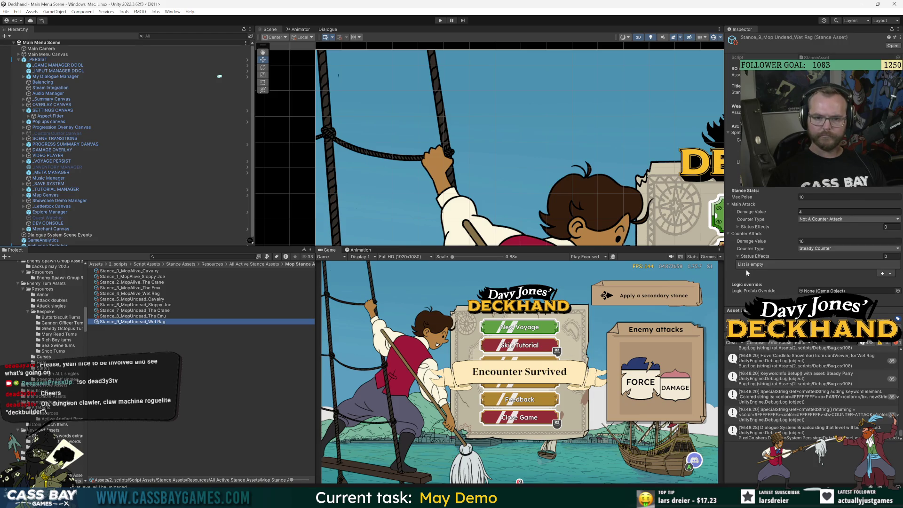
pyautogui.click(198, 256)
pyautogui.write('et rag')
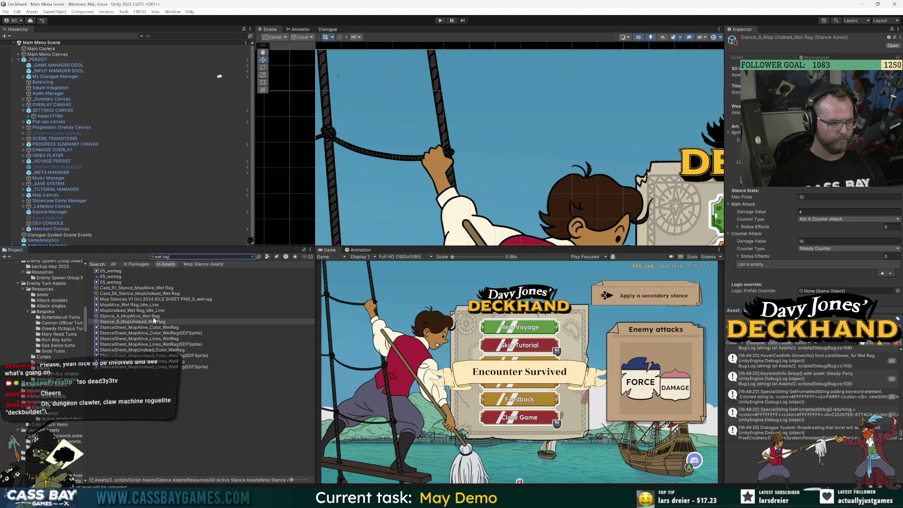
# Change the Card_51 MopAlive Wet Rag card's first description text to +3.
pyautogui.click(135, 317)
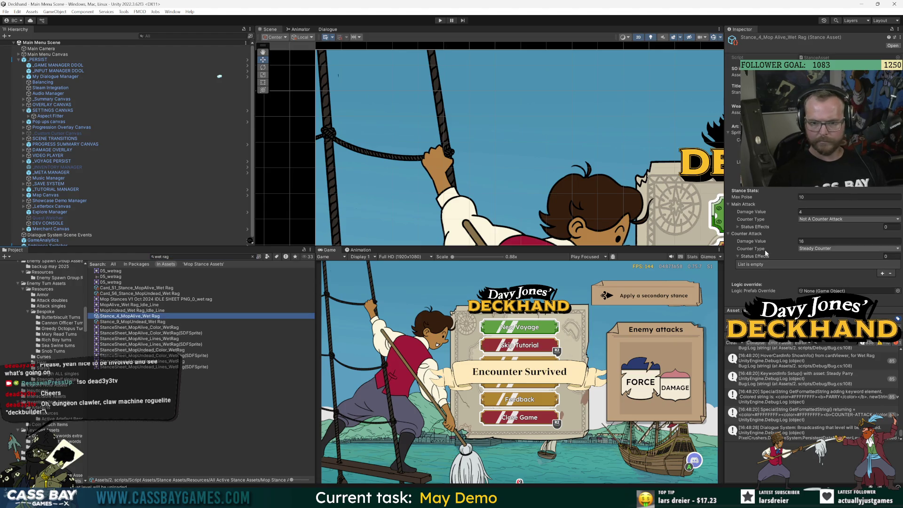
pyautogui.click(138, 323)
pyautogui.click(138, 317)
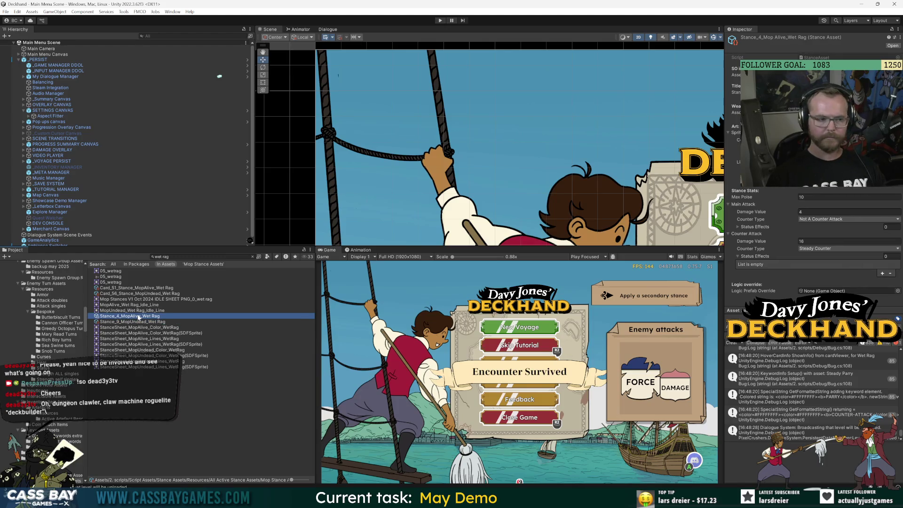
pyautogui.click(120, 288)
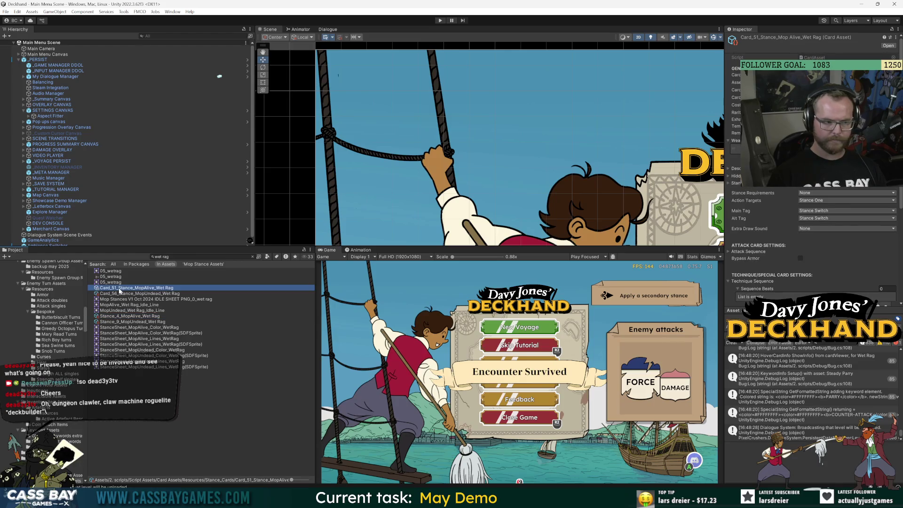
pyautogui.click(730, 169)
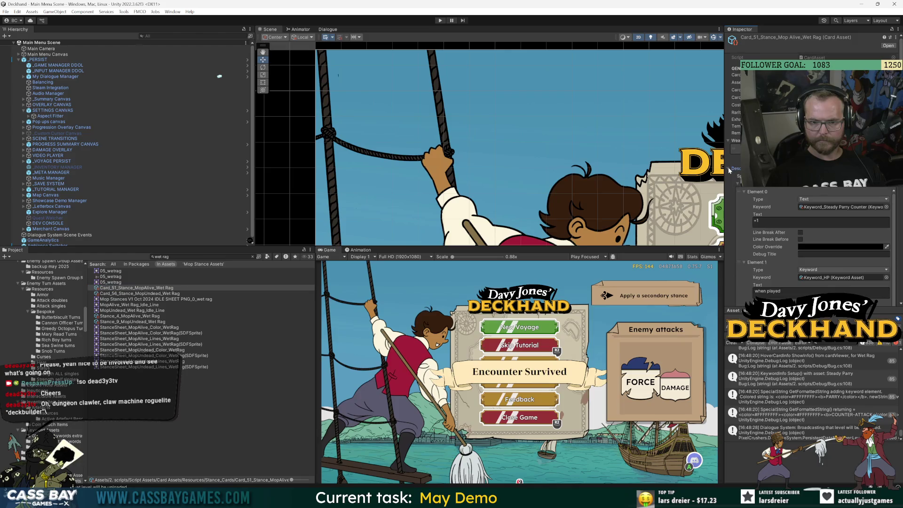
pyautogui.click(760, 221)
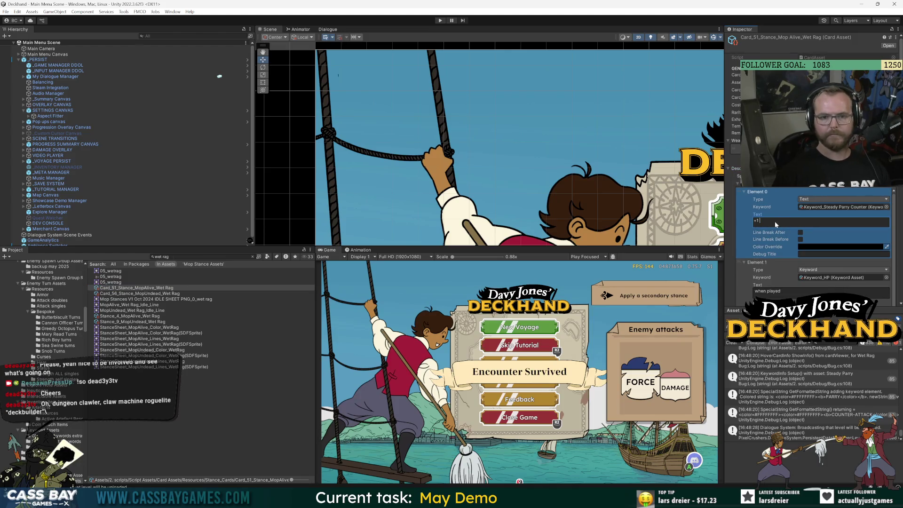
pyautogui.write('+3')
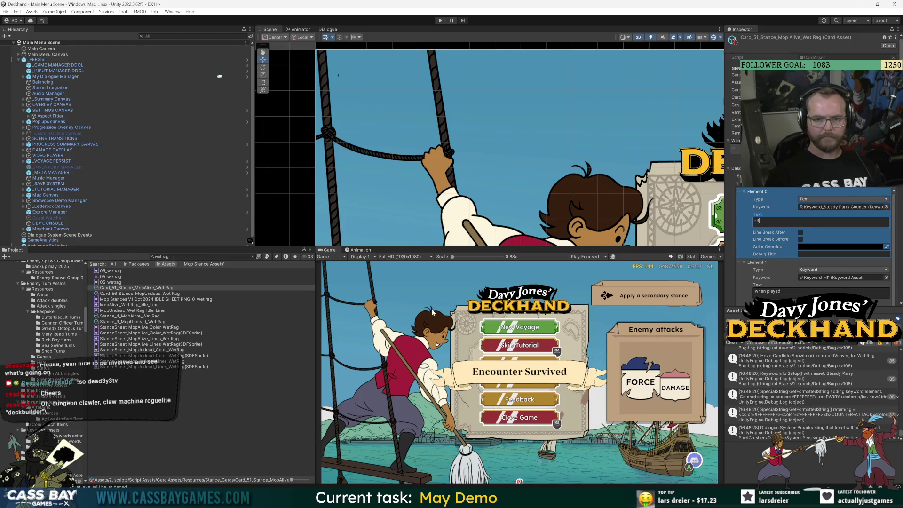
# Compare with the Card_56 MopUndead Wet Rag card's description, which reads +3.
pyautogui.click(154, 403)
pyautogui.click(143, 288)
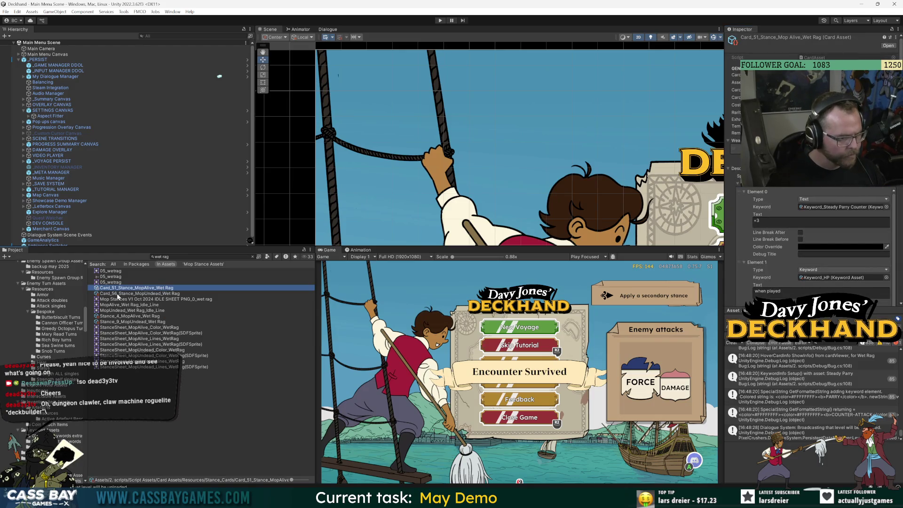
pyautogui.click(119, 294)
pyautogui.click(765, 230)
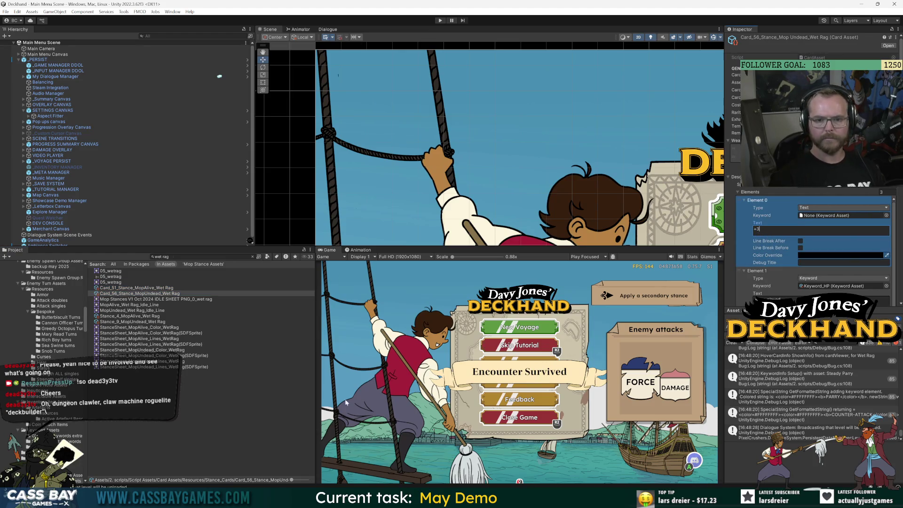
# Review the Card_56 undead Wet Rag card's behaviours and the MopAlive Wet Rag stance stats.
pyautogui.click(272, 417)
pyautogui.click(131, 294)
pyautogui.scroll(-5, 738, 210)
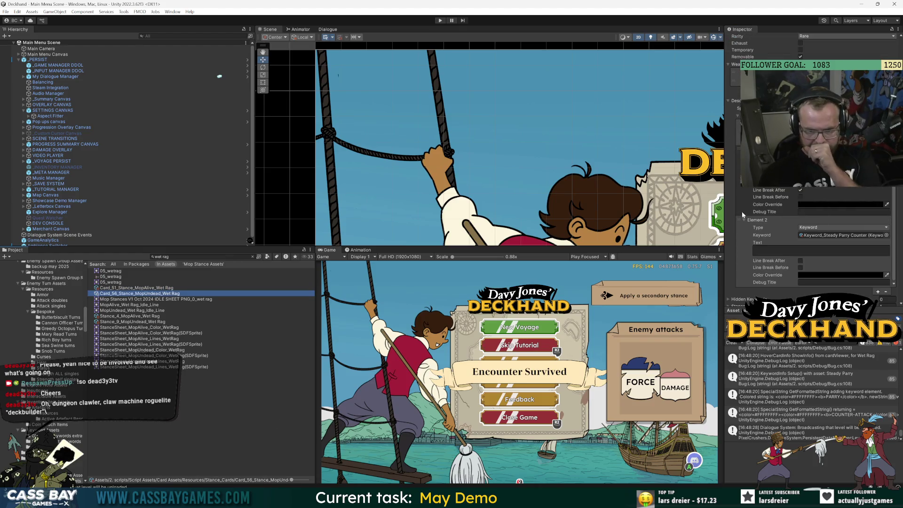
pyautogui.scroll(-6, 741, 211)
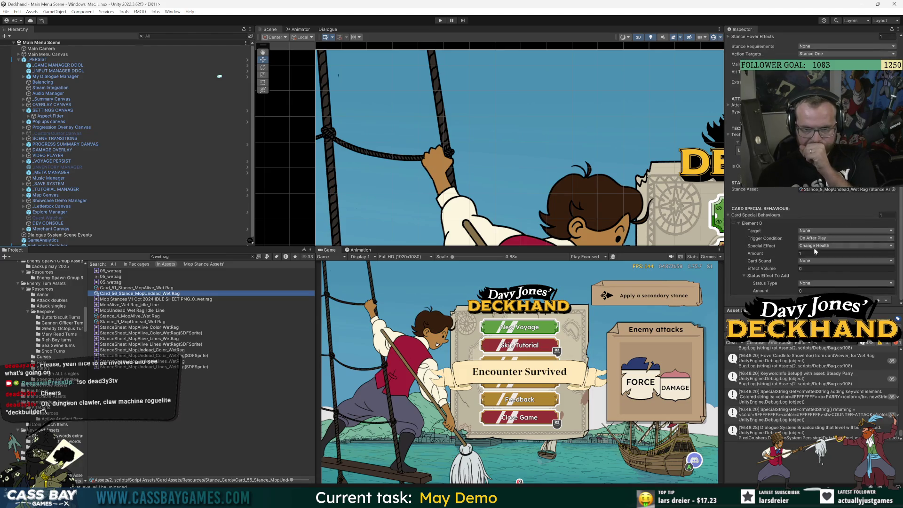
pyautogui.scroll(-1, 814, 247)
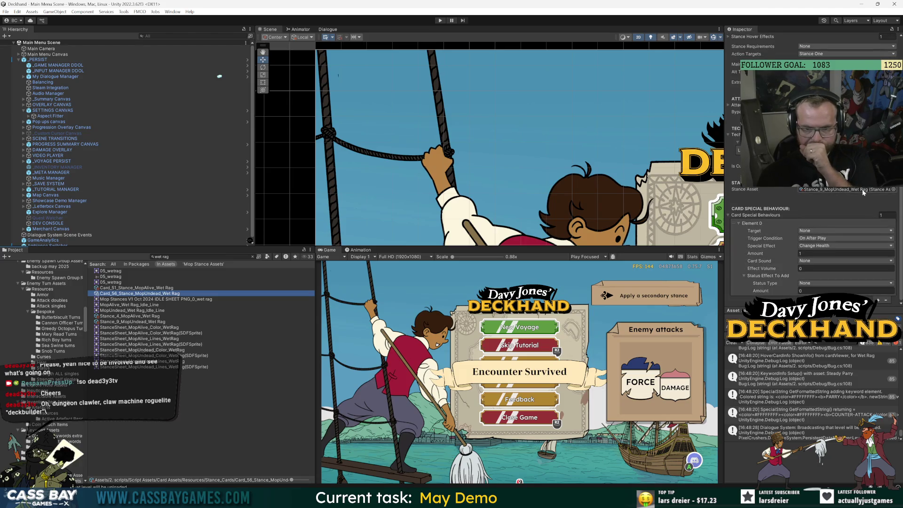
pyautogui.click(124, 316)
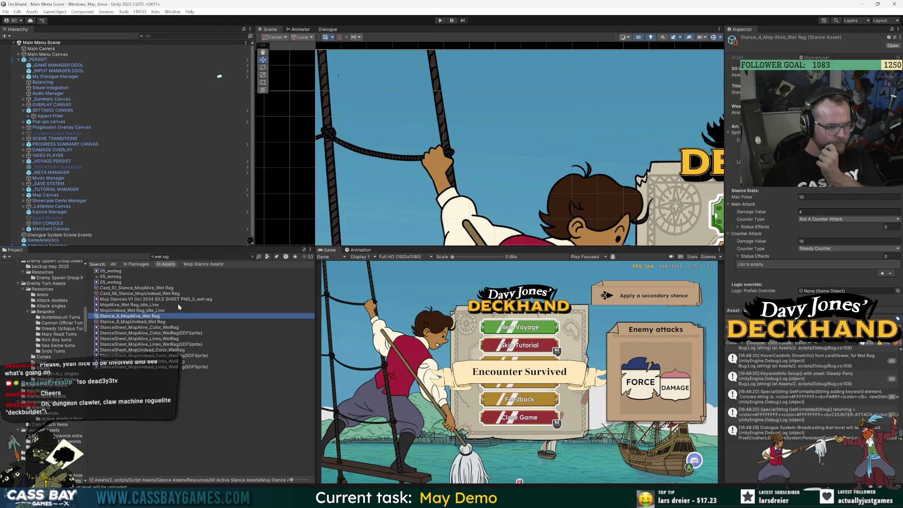
# Select both Wet Rag cards and set the On After Play Change Health amount to 3.
pyautogui.click(113, 288)
pyautogui.scroll(-5, 742, 226)
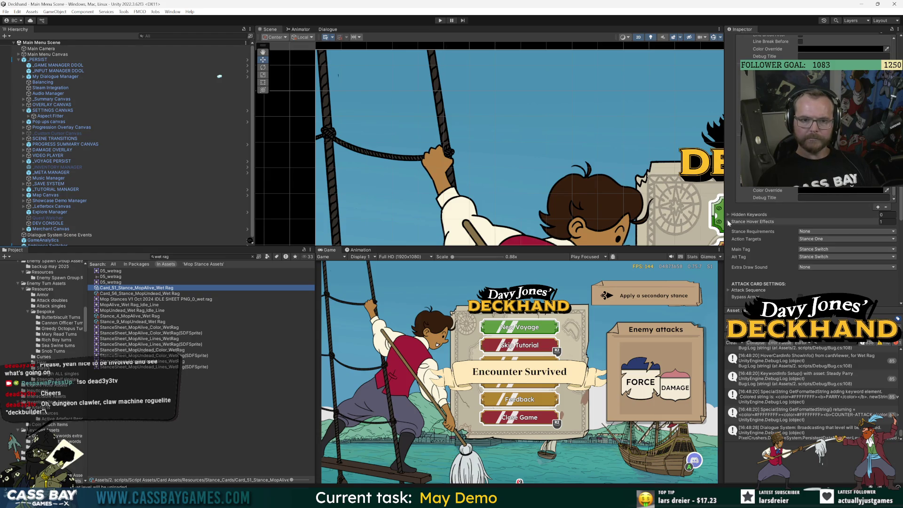
pyautogui.scroll(-8, 734, 261)
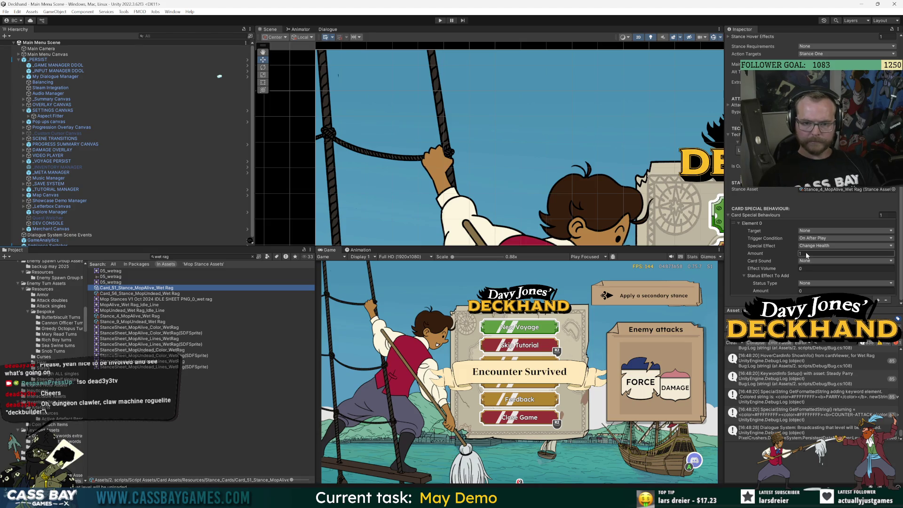
pyautogui.keyDown('ctrl'); pyautogui.click(141, 293); pyautogui.keyUp('ctrl')
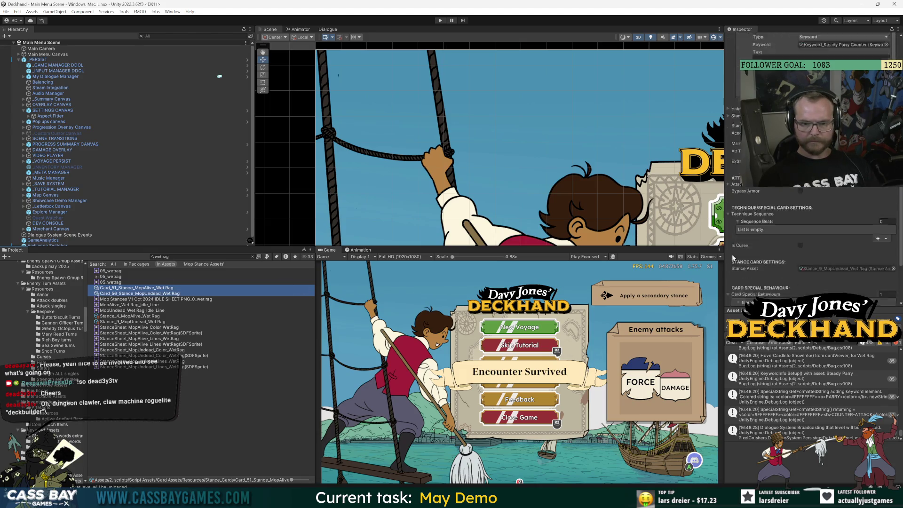
pyautogui.click(737, 254)
pyautogui.write('3')
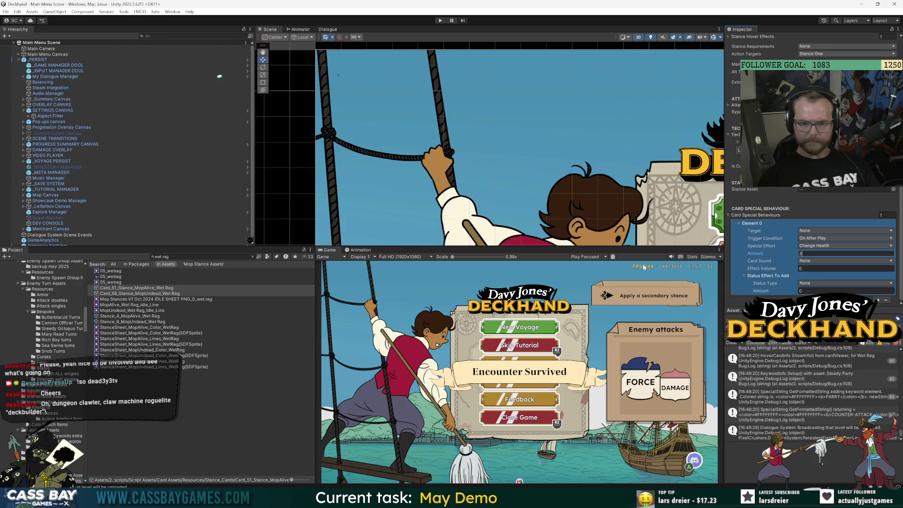
# Enter Play mode, start a New Voyage, and preview the Broken Mop's Wet Rag card showing +3 HP.
pyautogui.click(182, 406)
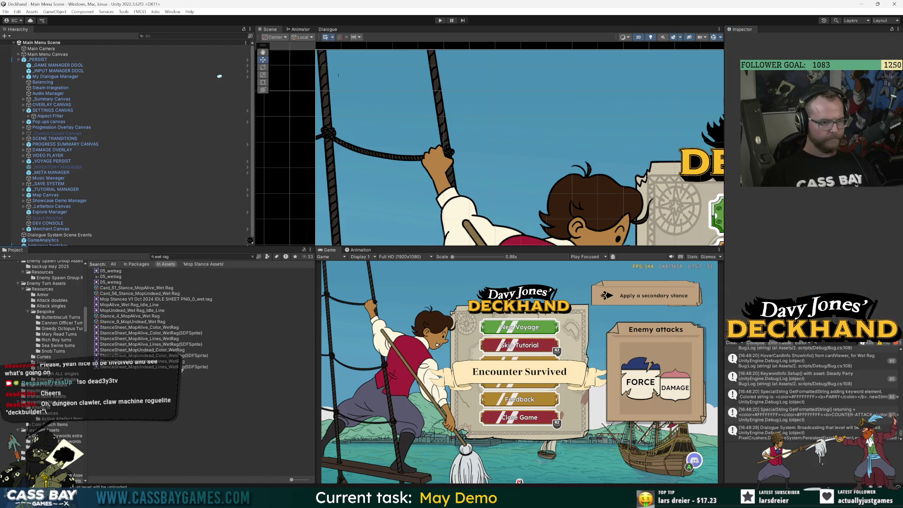
pyautogui.click(440, 21)
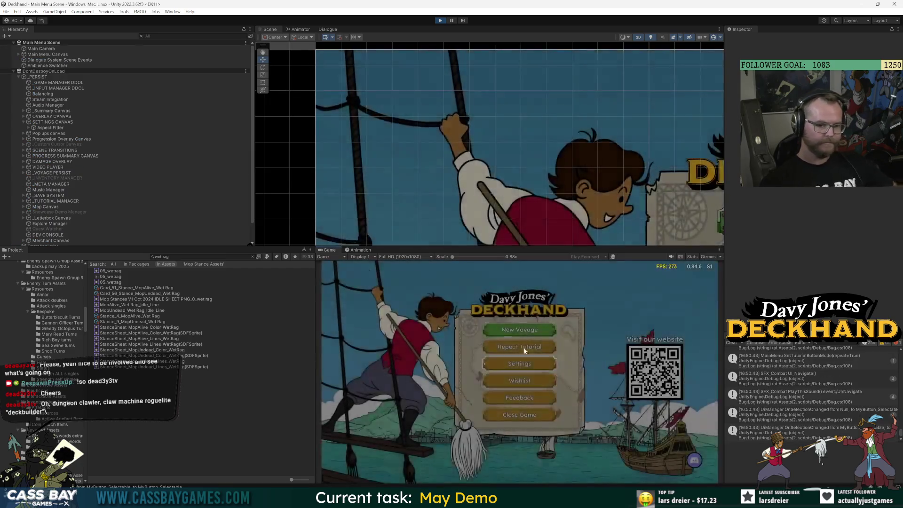
pyautogui.click(524, 351)
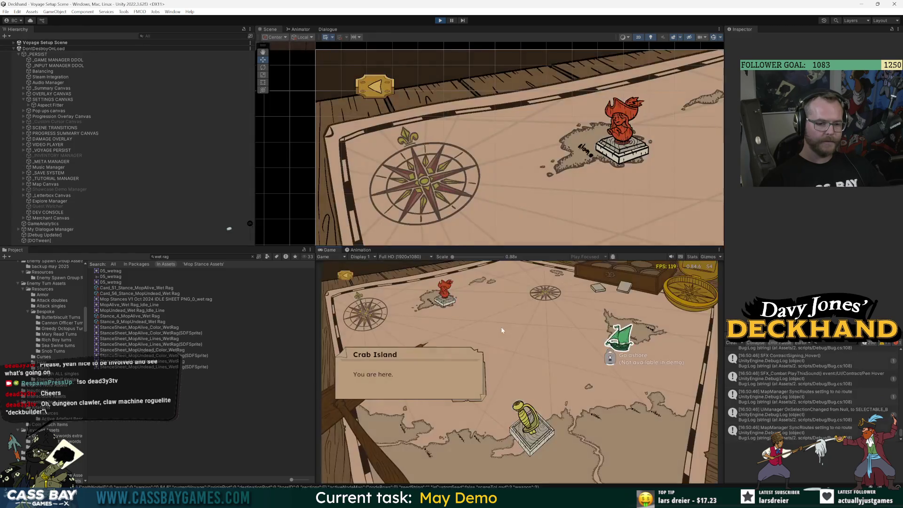
pyautogui.click(436, 303)
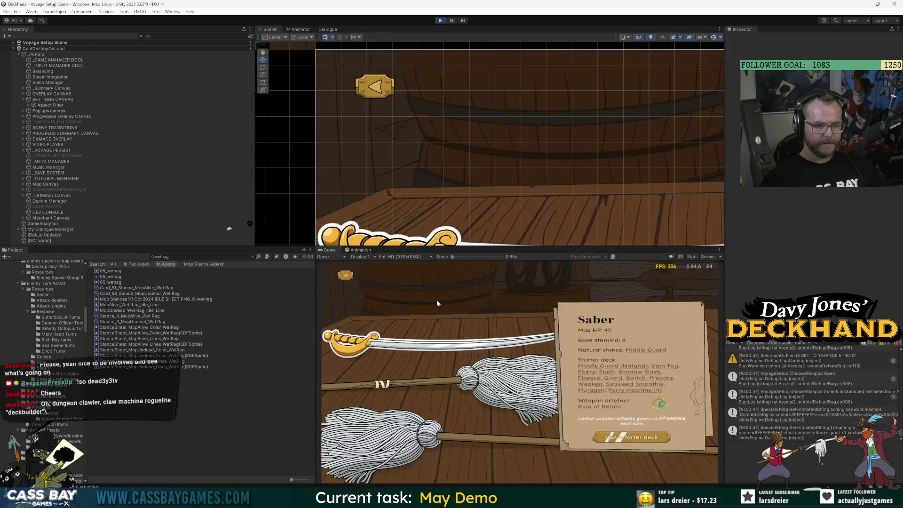
pyautogui.moveTo(465, 386)
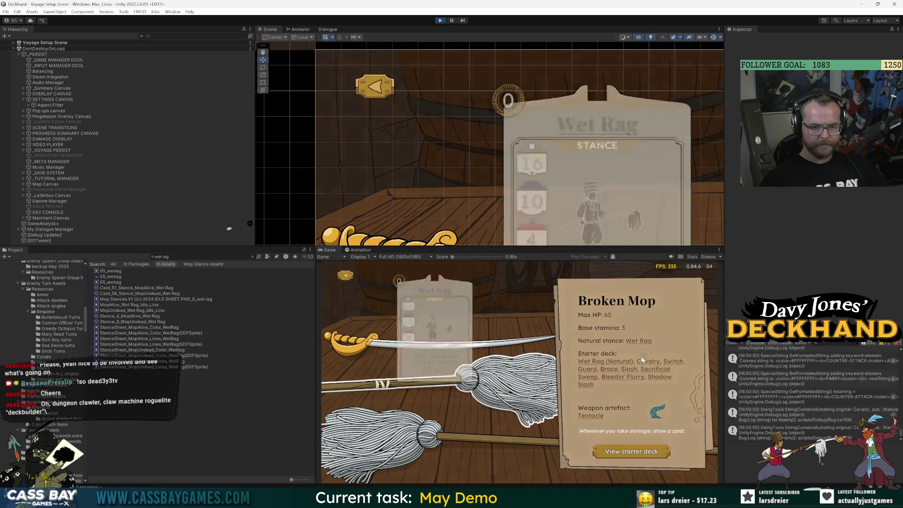
pyautogui.moveTo(639, 341)
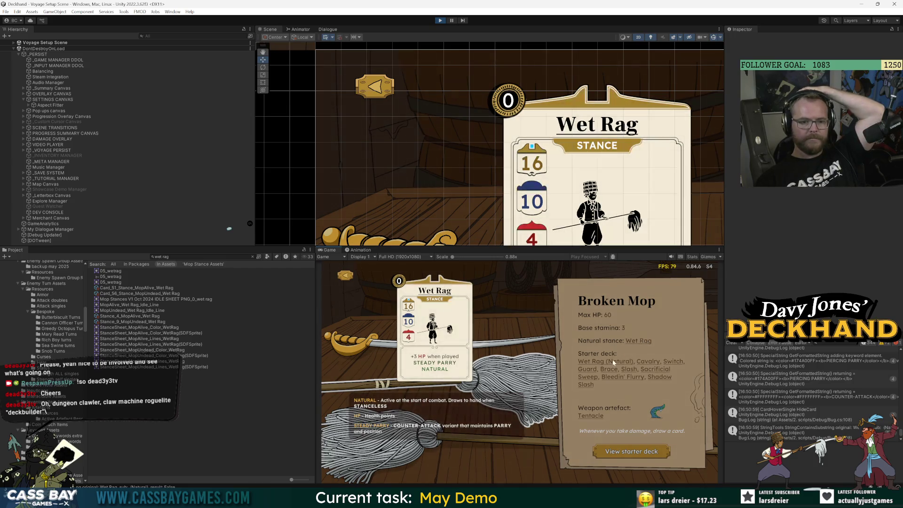
# View the Broken Mop's 9-card starter deck and inspect its Cavalry, Guard, Shadow Slash and Wet Rag cards.
pyautogui.click(623, 451)
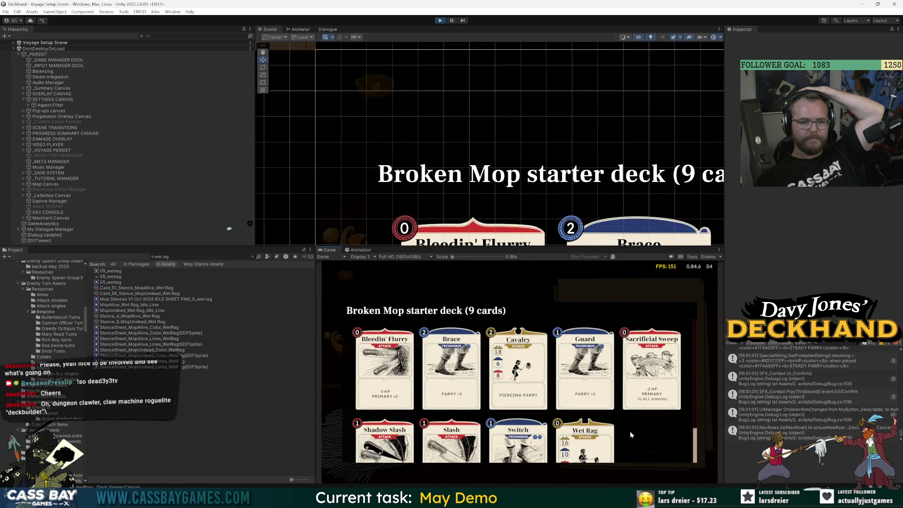
pyautogui.scroll(-3, 630, 430)
pyautogui.moveTo(583, 435)
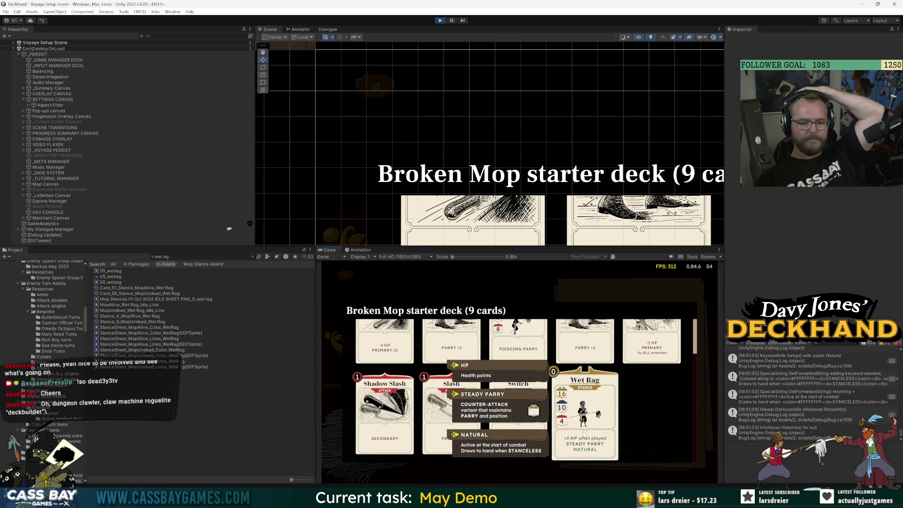
pyautogui.scroll(3, 555, 409)
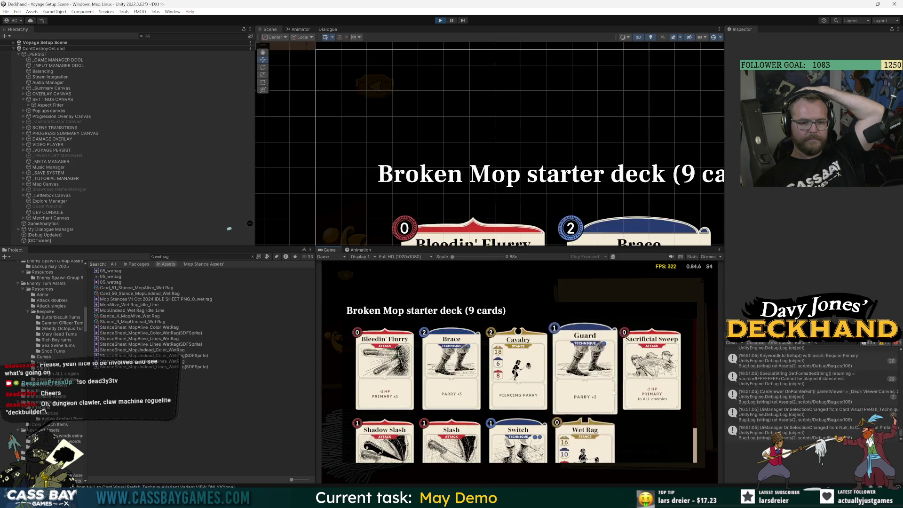
pyautogui.moveTo(528, 383)
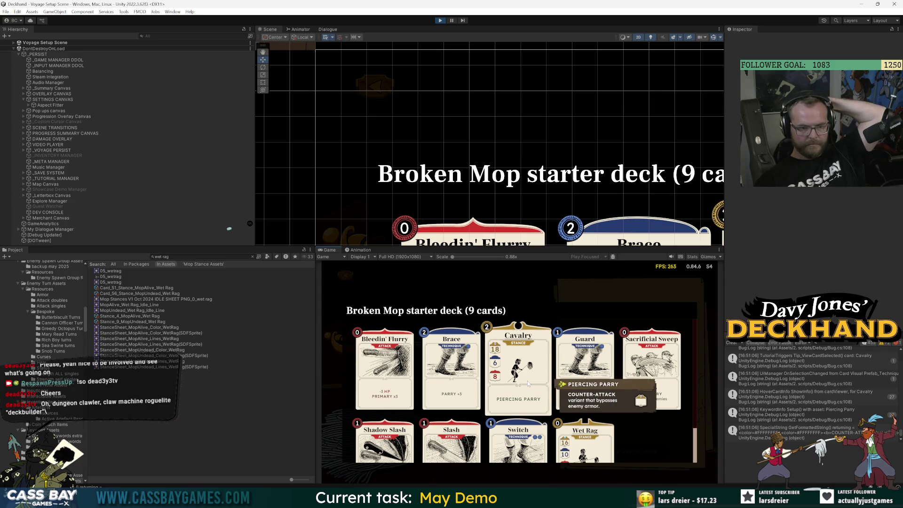